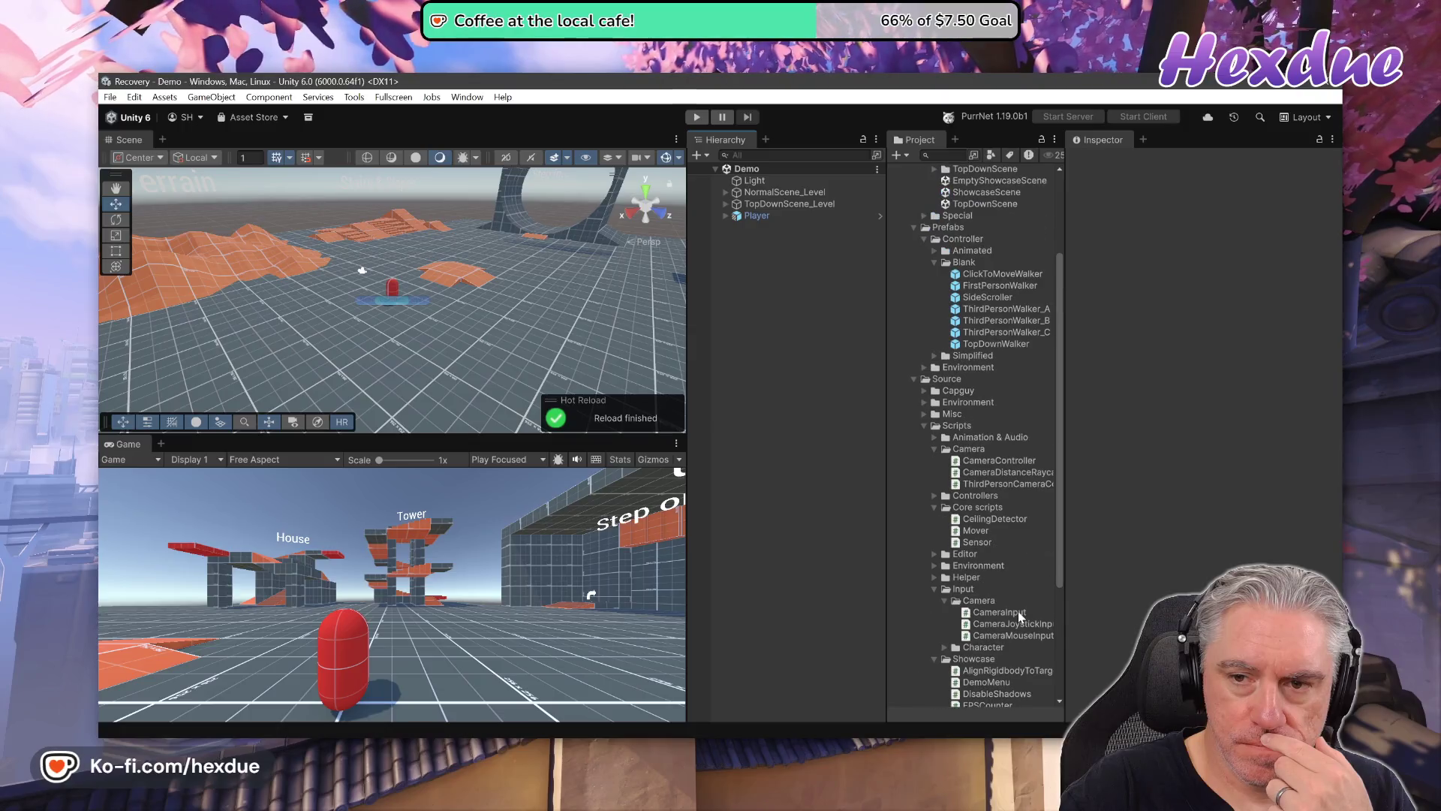
# Scroll up in the Unity editor while the Demo scene is open.
pyautogui.scroll(3, 1018, 612)
pyautogui.scroll(2, 1018, 611)
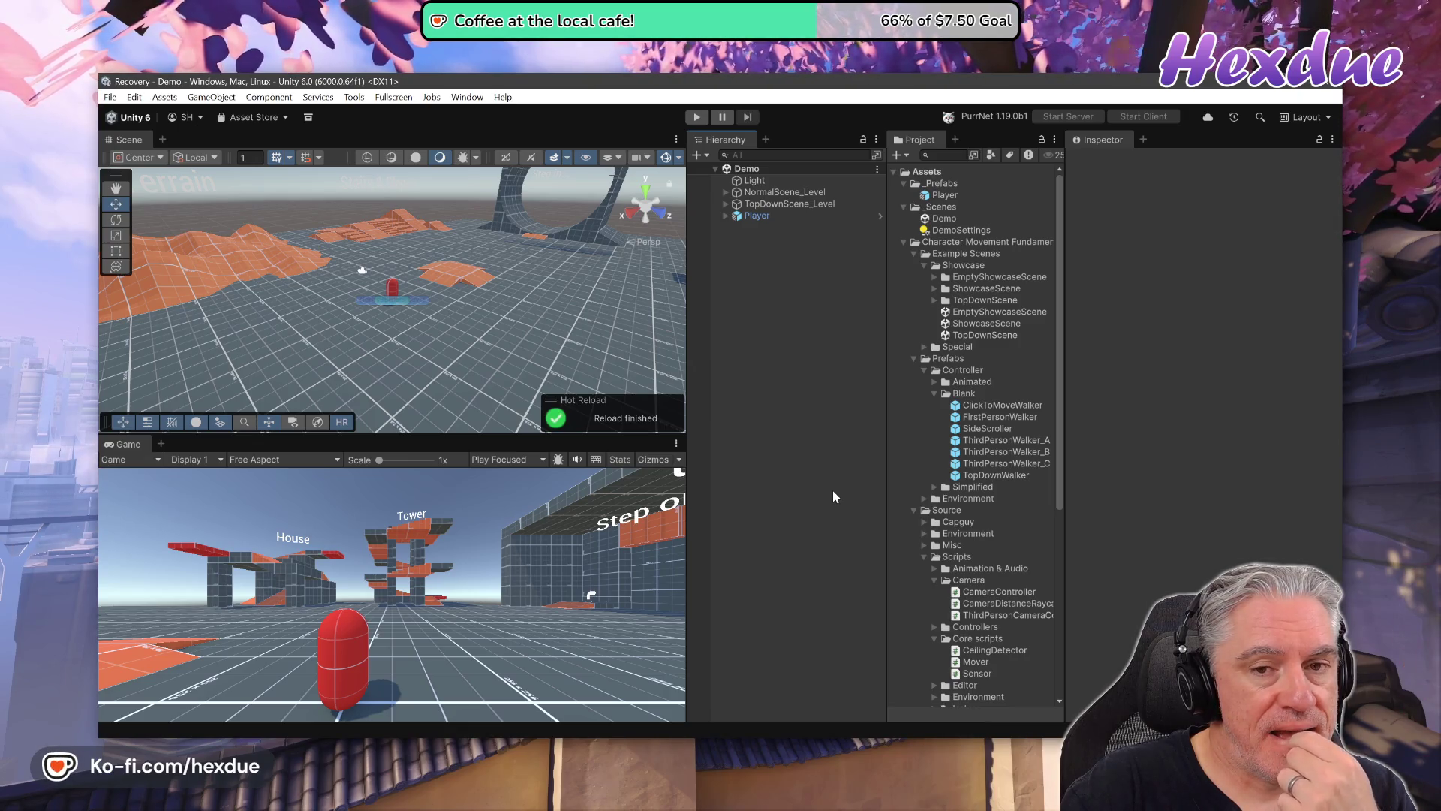
# Check git status in VS Code: three modified materials plus untracked prefab and scene files.
pyautogui.hotkey('alt', 'Tab')
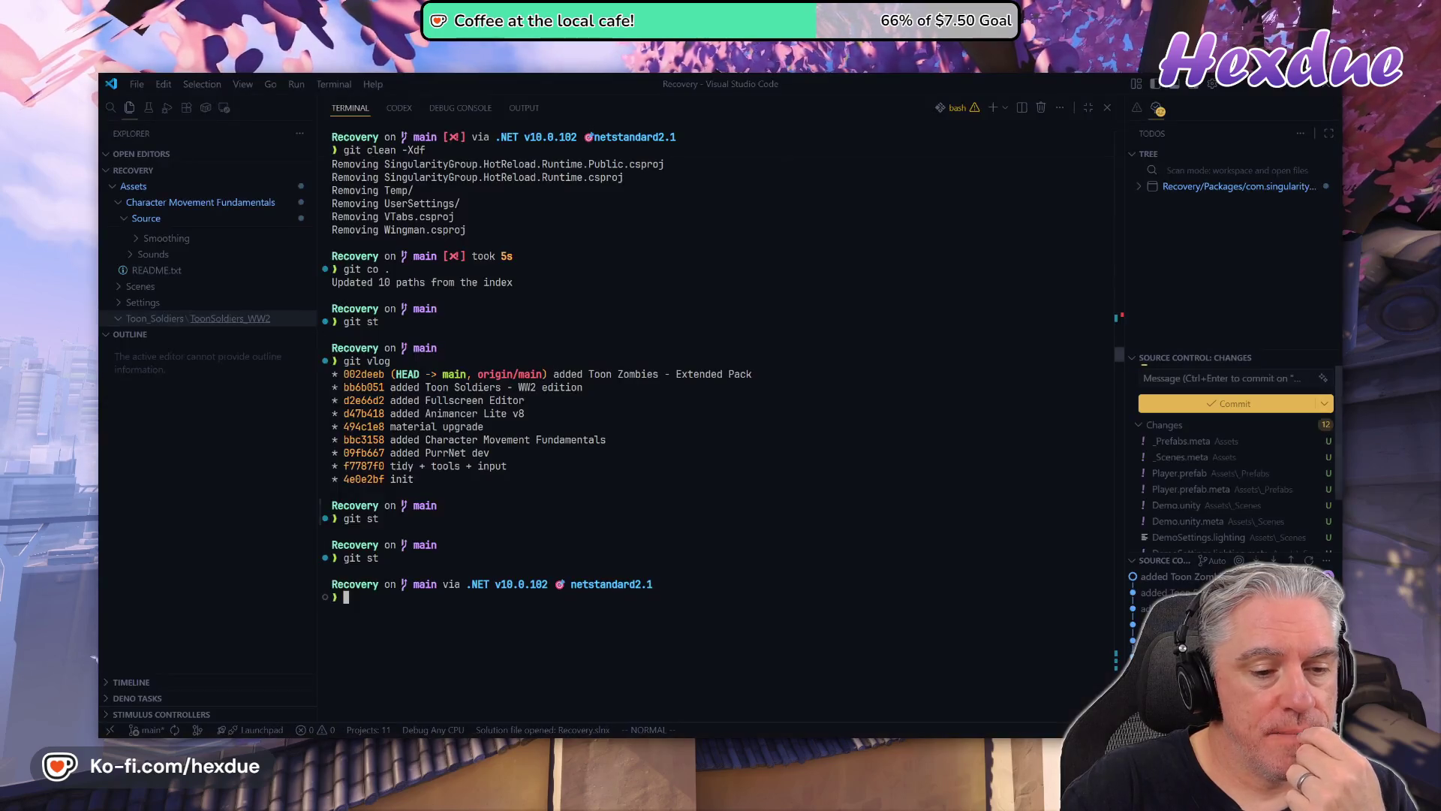
pyautogui.write('git st')
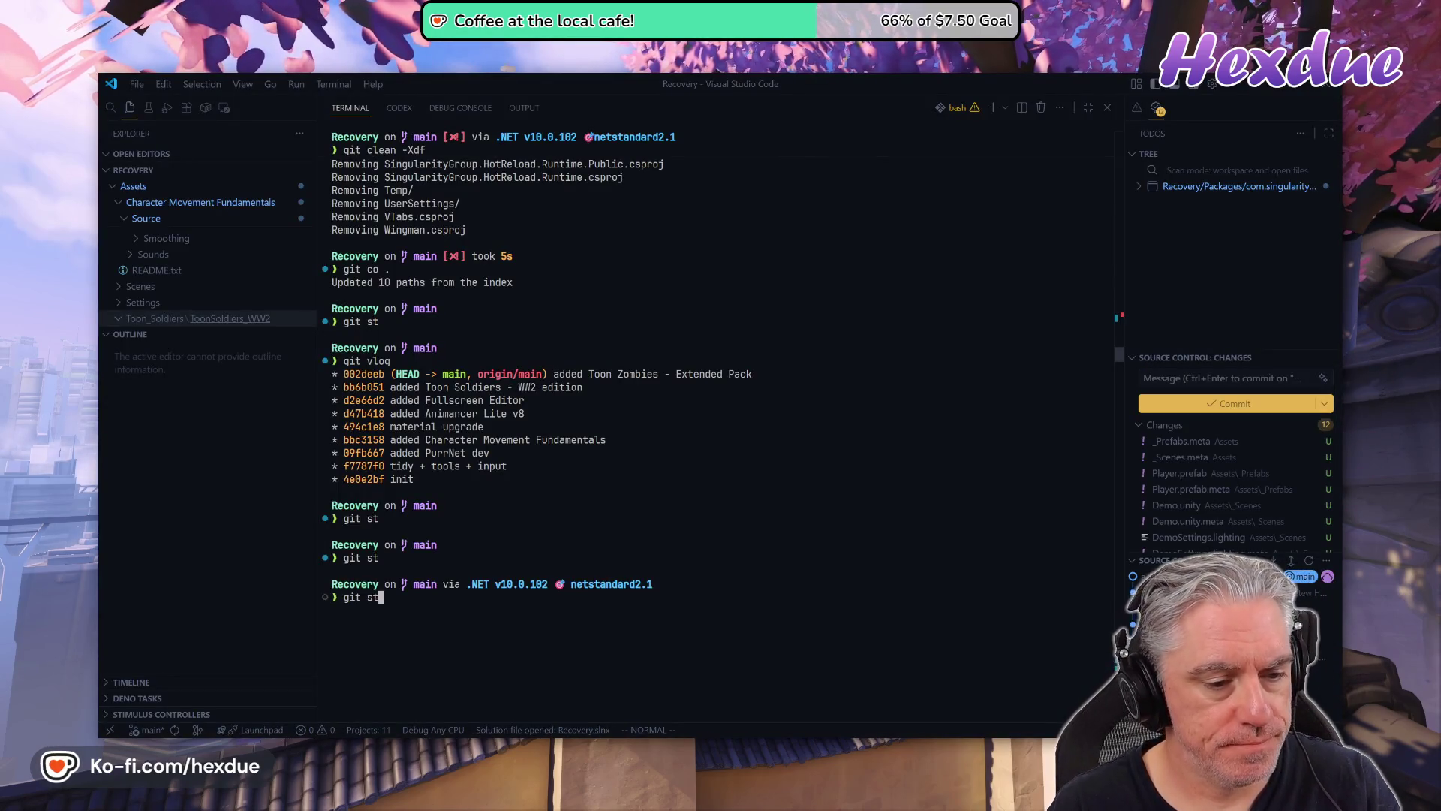
pyautogui.press('Return')
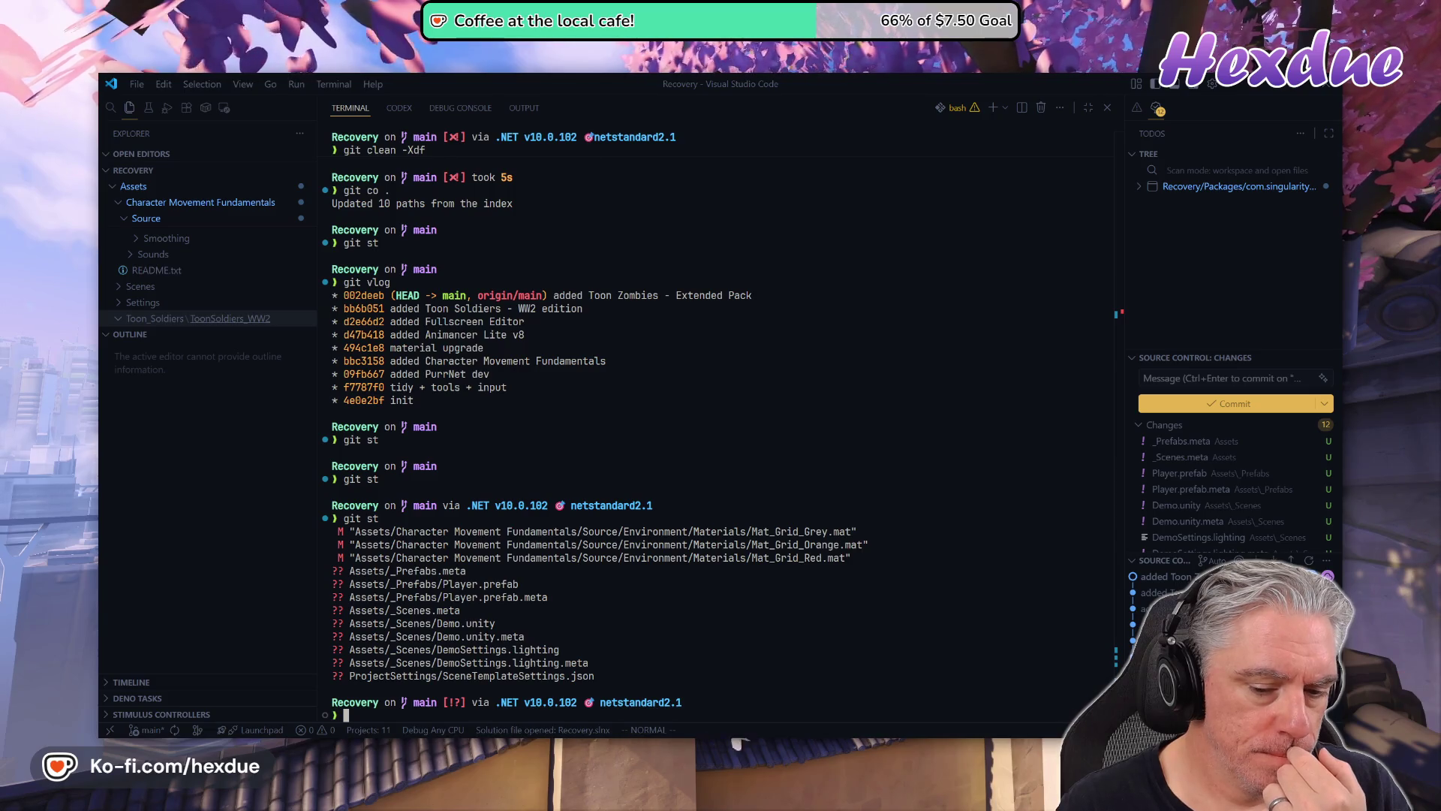
pyautogui.hotkey('alt', 'Tab')
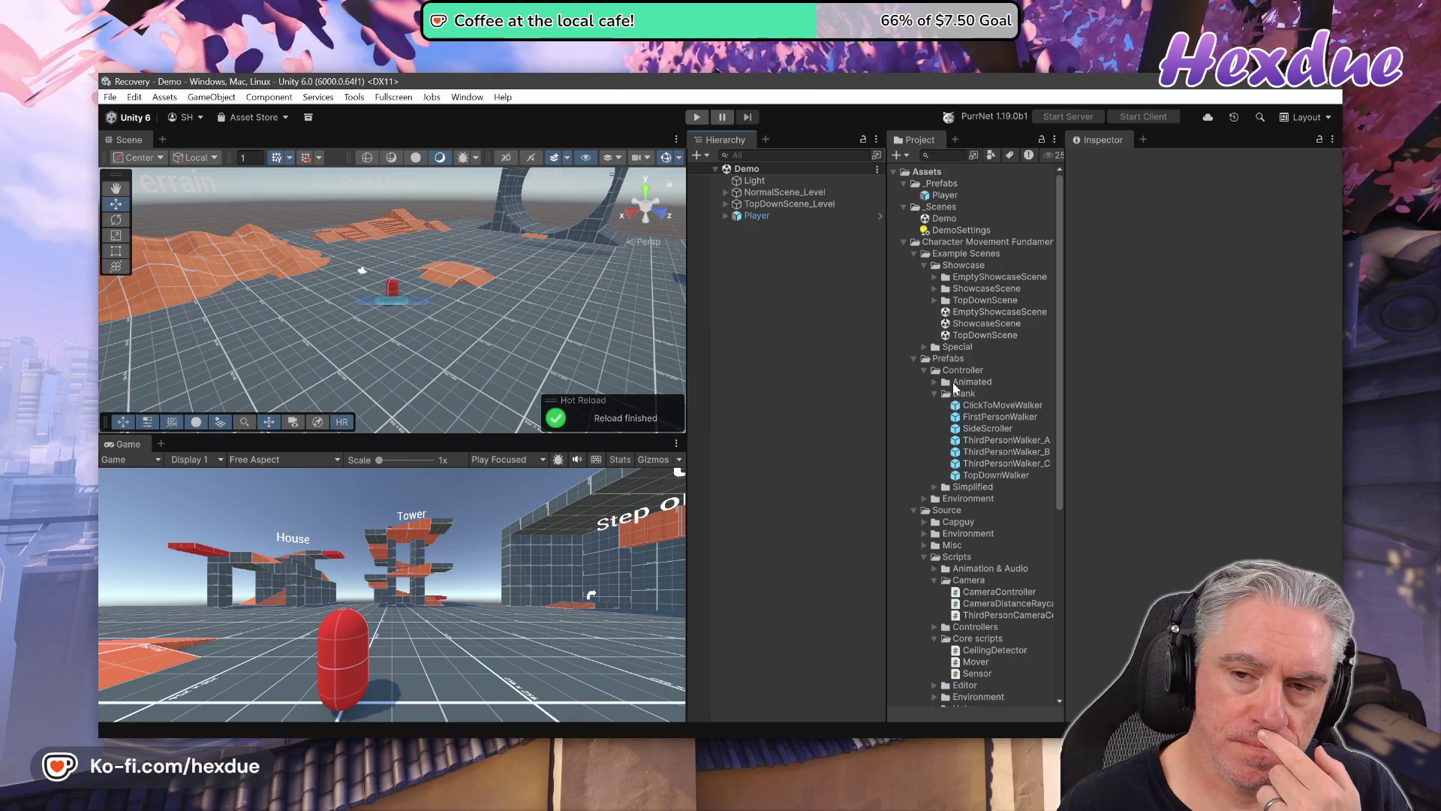
# Delete the old _Scenes folder that holds the Demo scene.
pyautogui.click(936, 208)
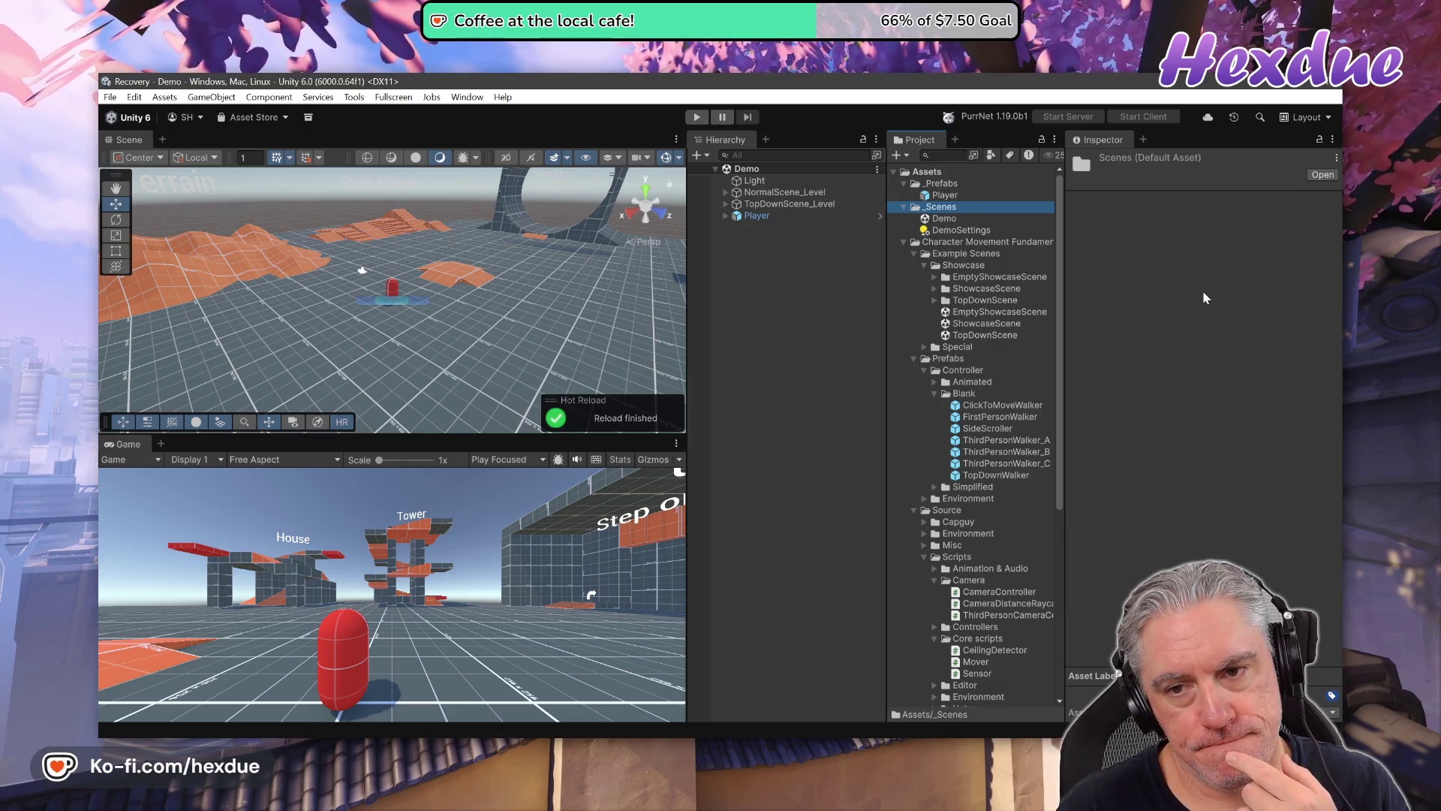
pyautogui.press('Delete')
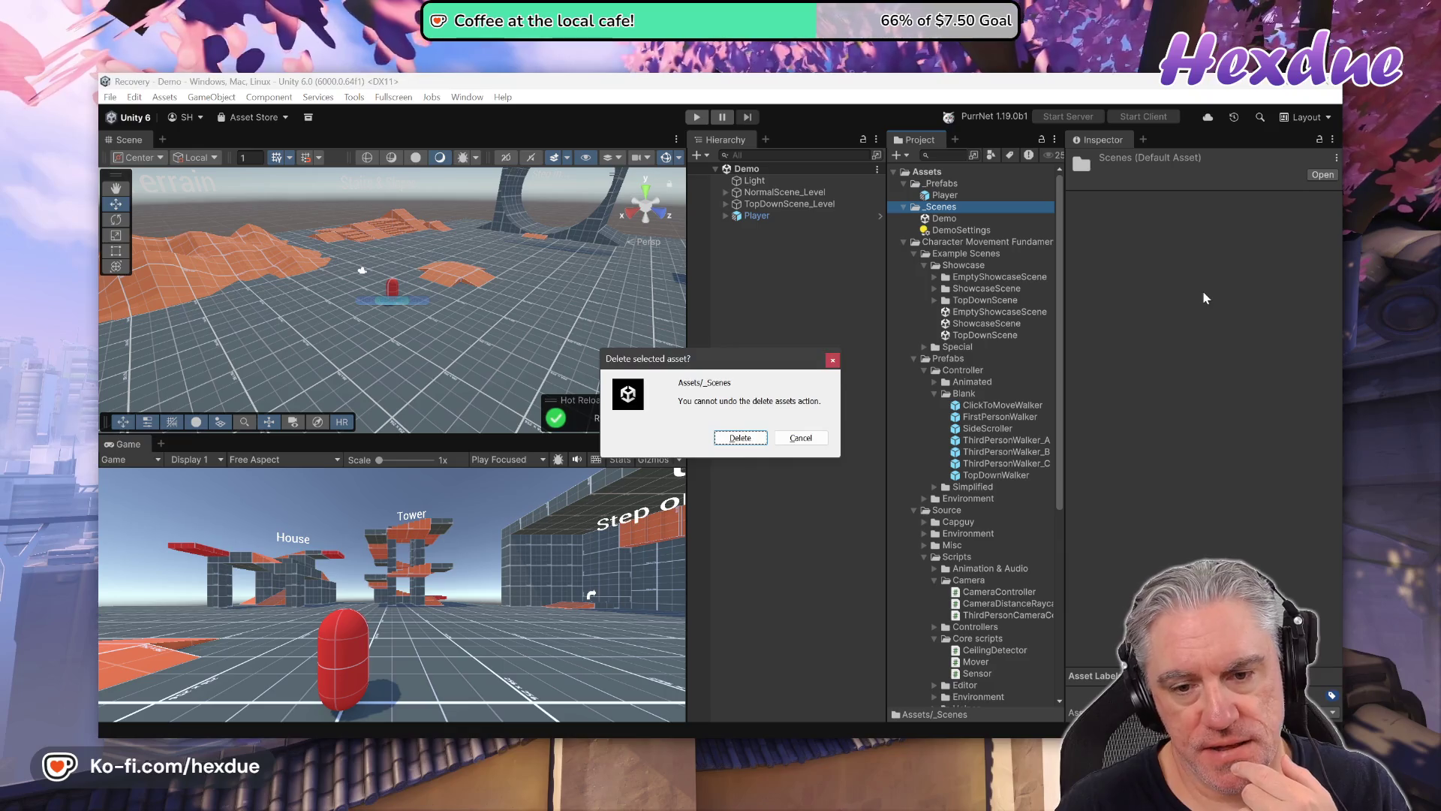
pyautogui.click(748, 446)
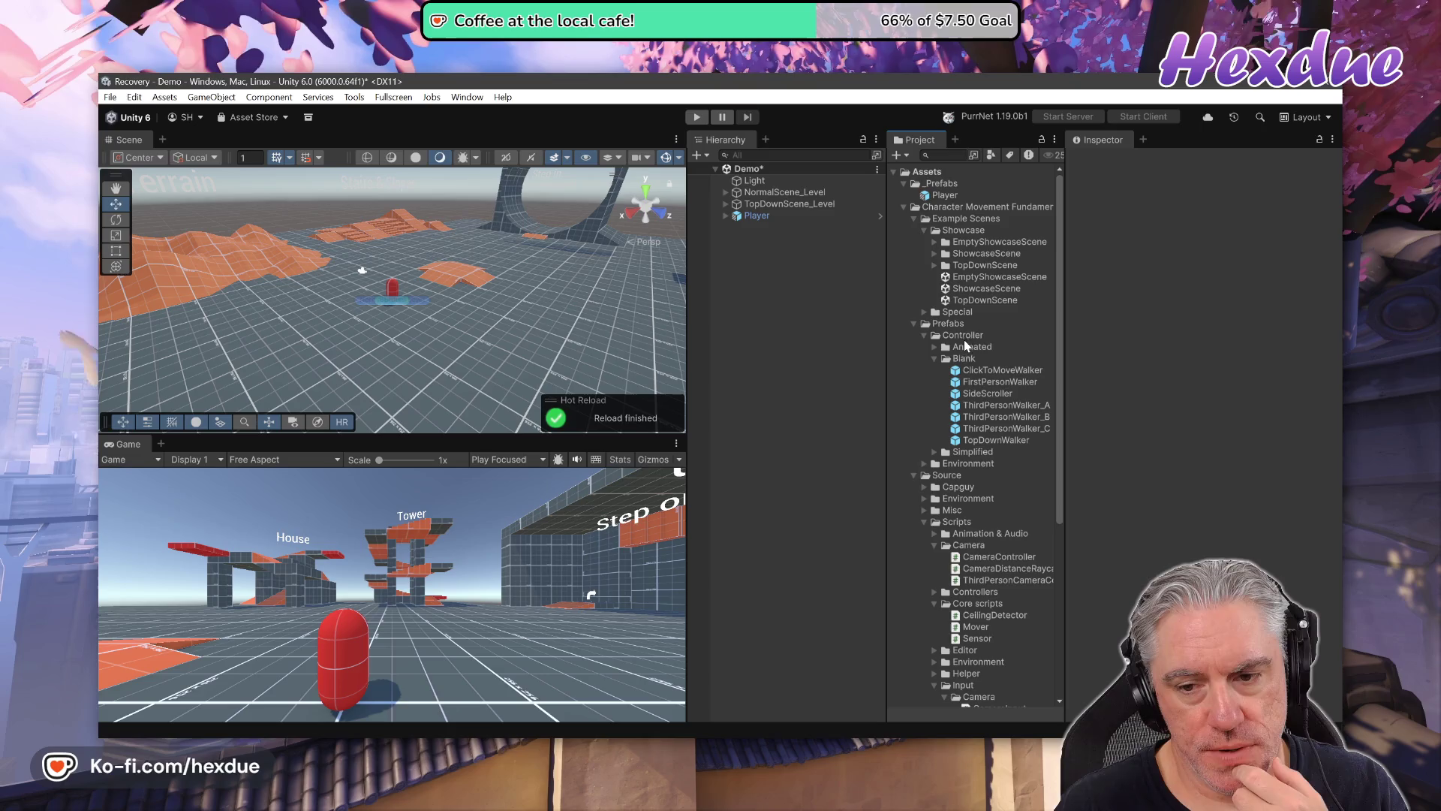
# Rename the Scenes folder containing SampleScene to _Scenes.
pyautogui.scroll(-8, 973, 504)
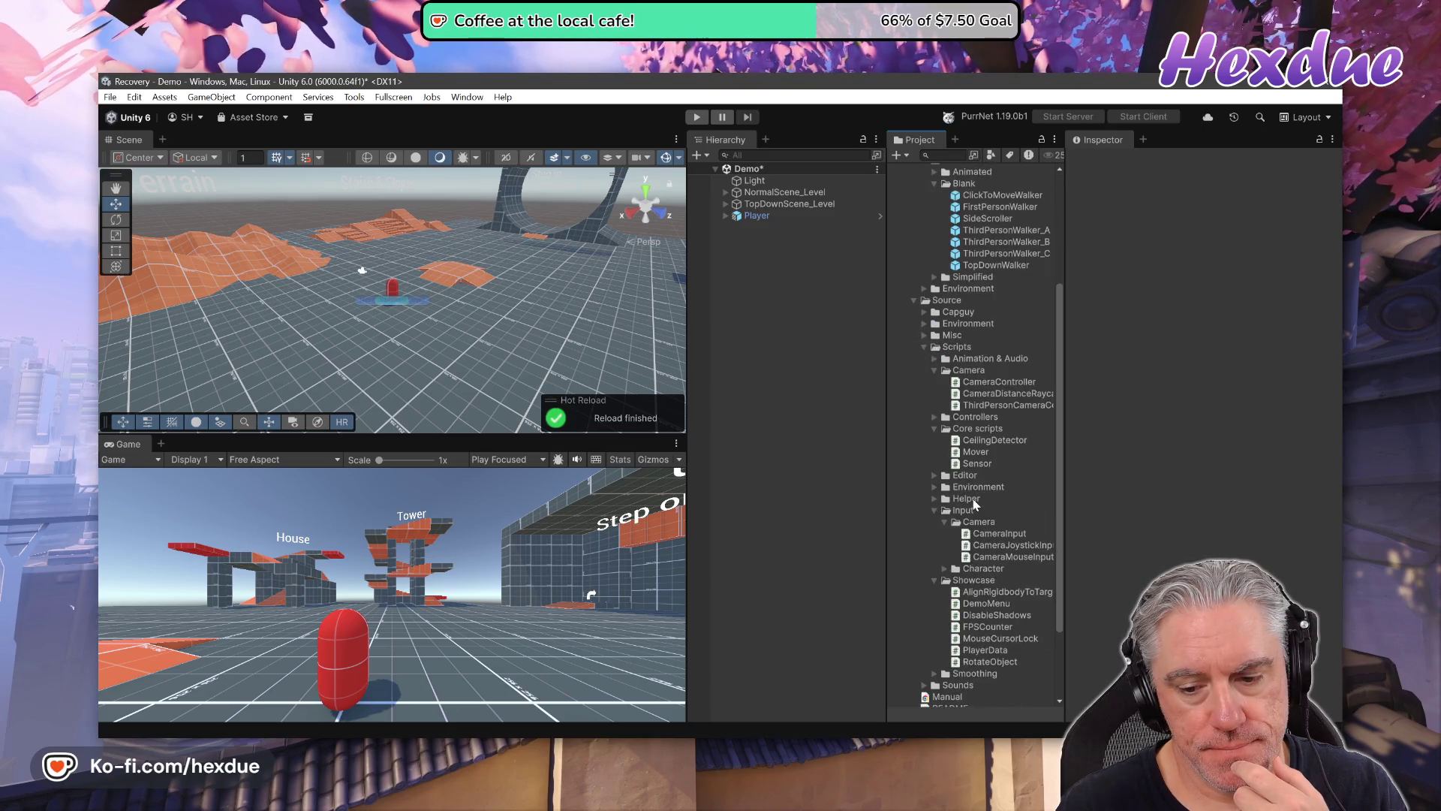
pyautogui.click(904, 619)
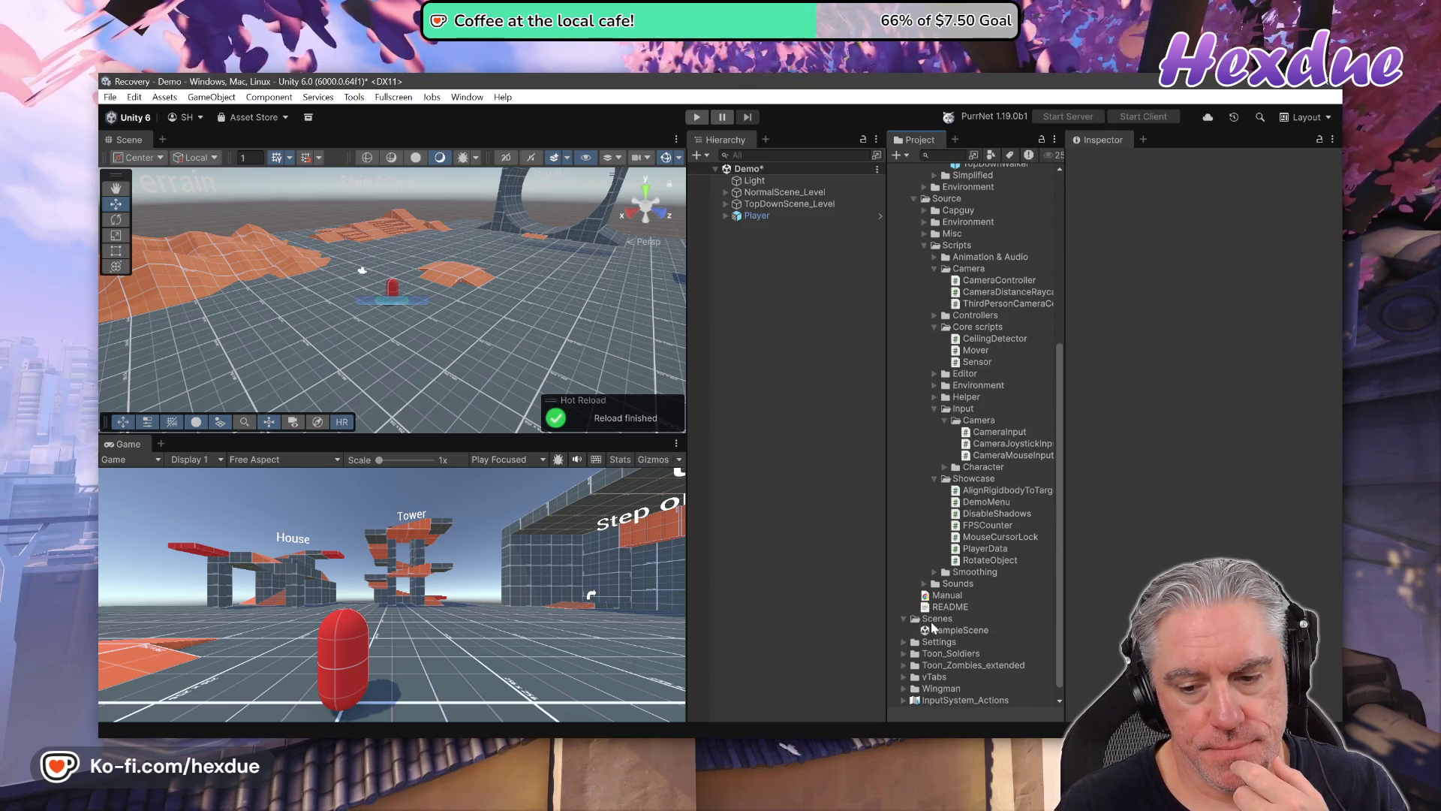
pyautogui.click(940, 620)
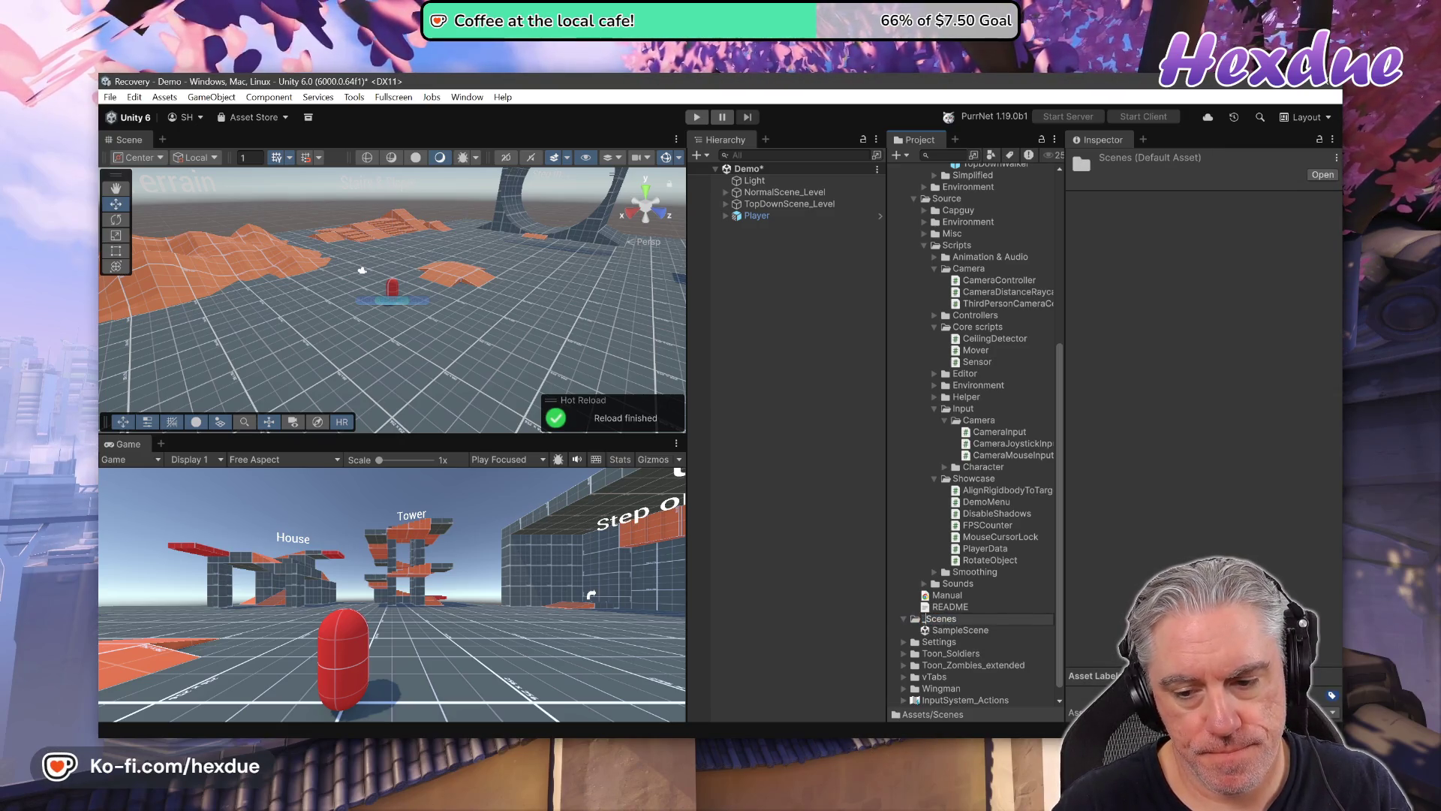
pyautogui.scroll(10, 969, 541)
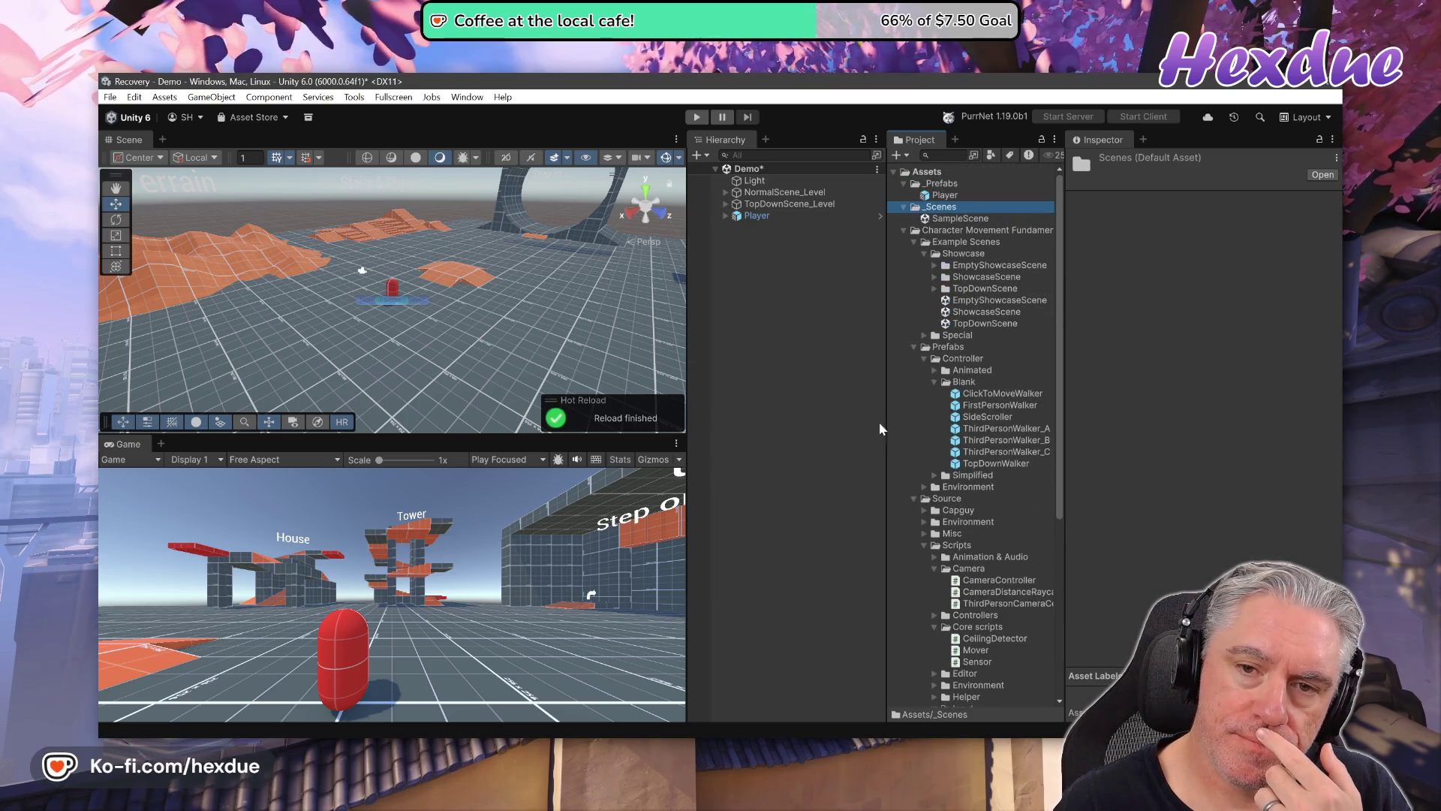
# Open SampleScene discarding Demo changes, duplicate EmptyShowcaseScene as 'Test', and drag it toward _Scenes.
pyautogui.doubleClick(963, 219)
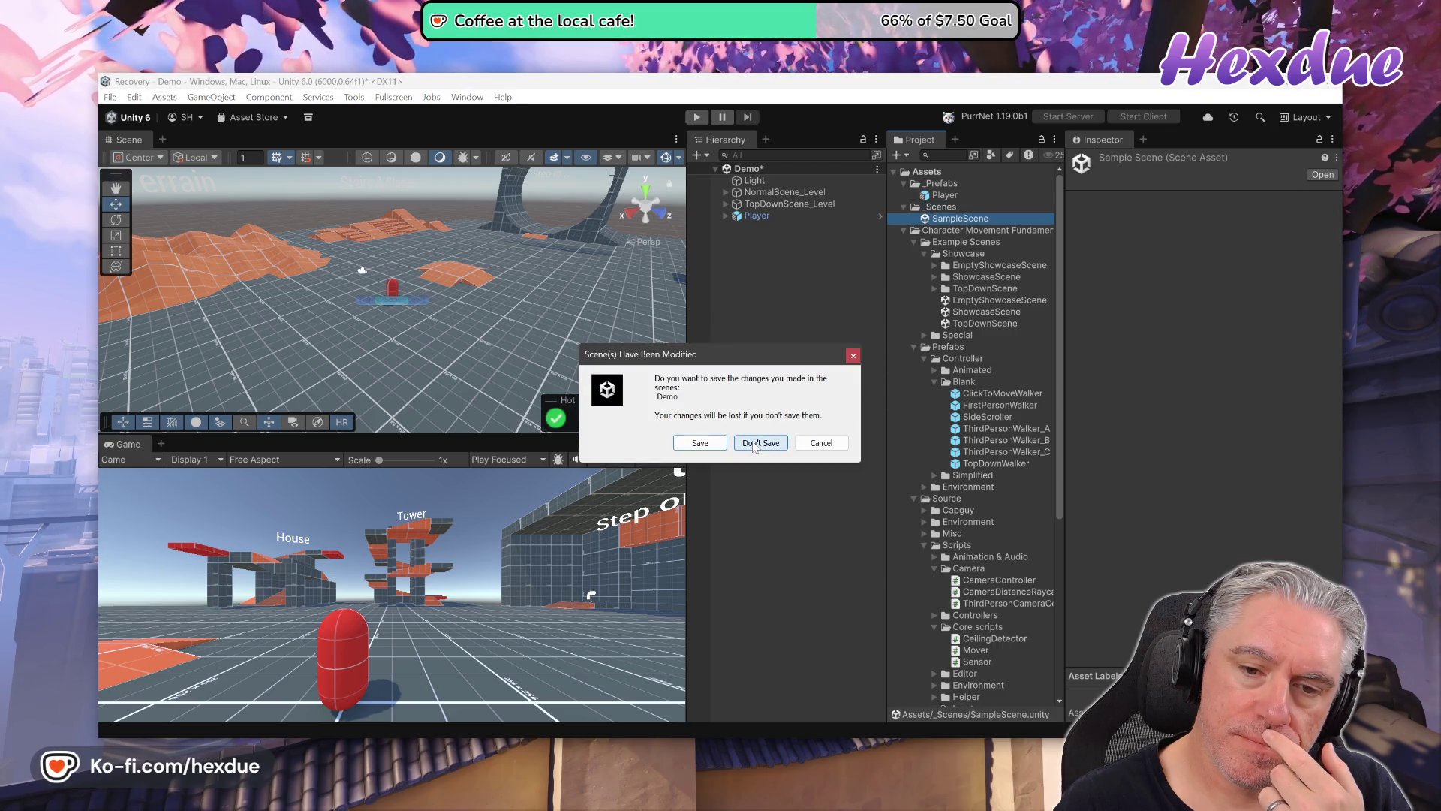
pyautogui.click(755, 443)
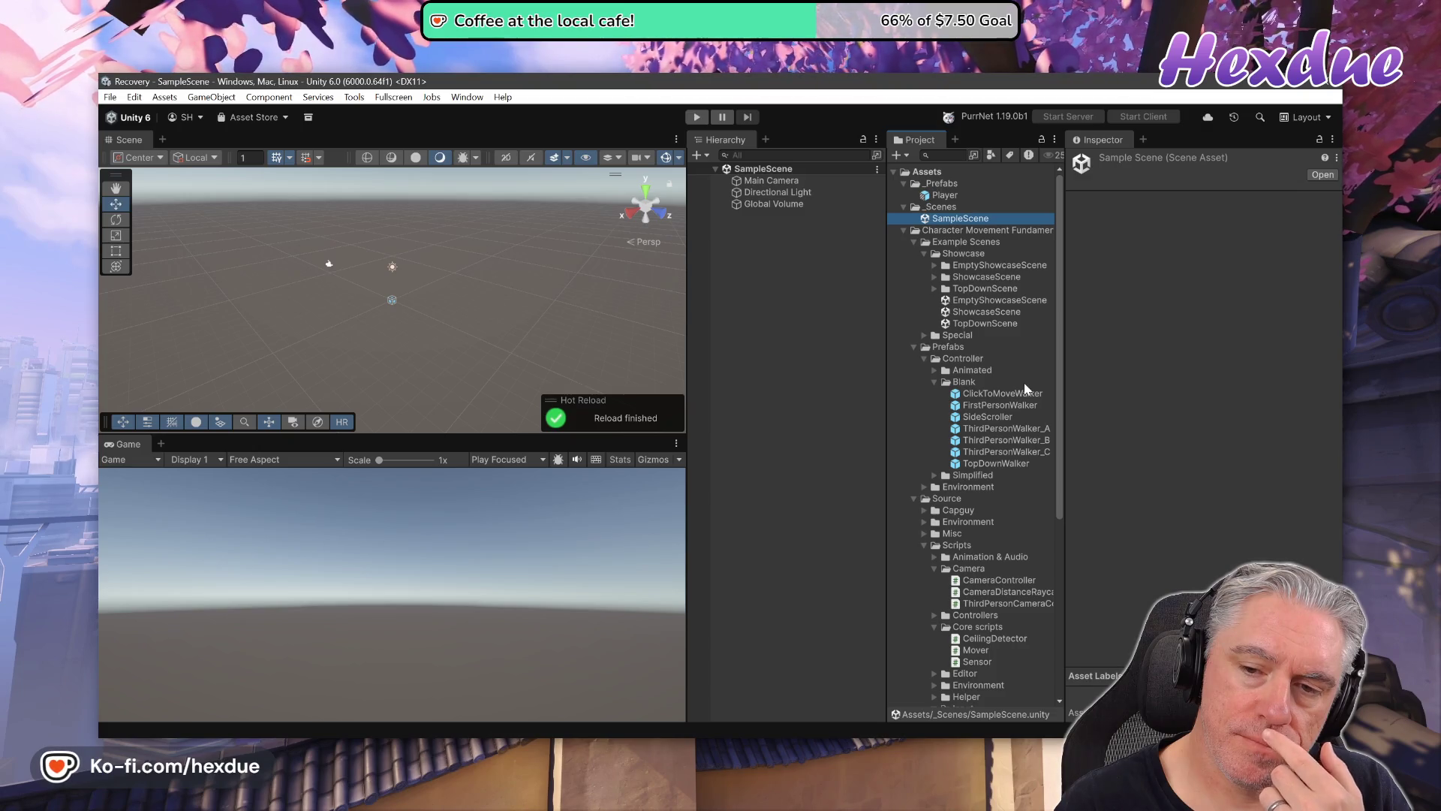
pyautogui.click(1009, 302)
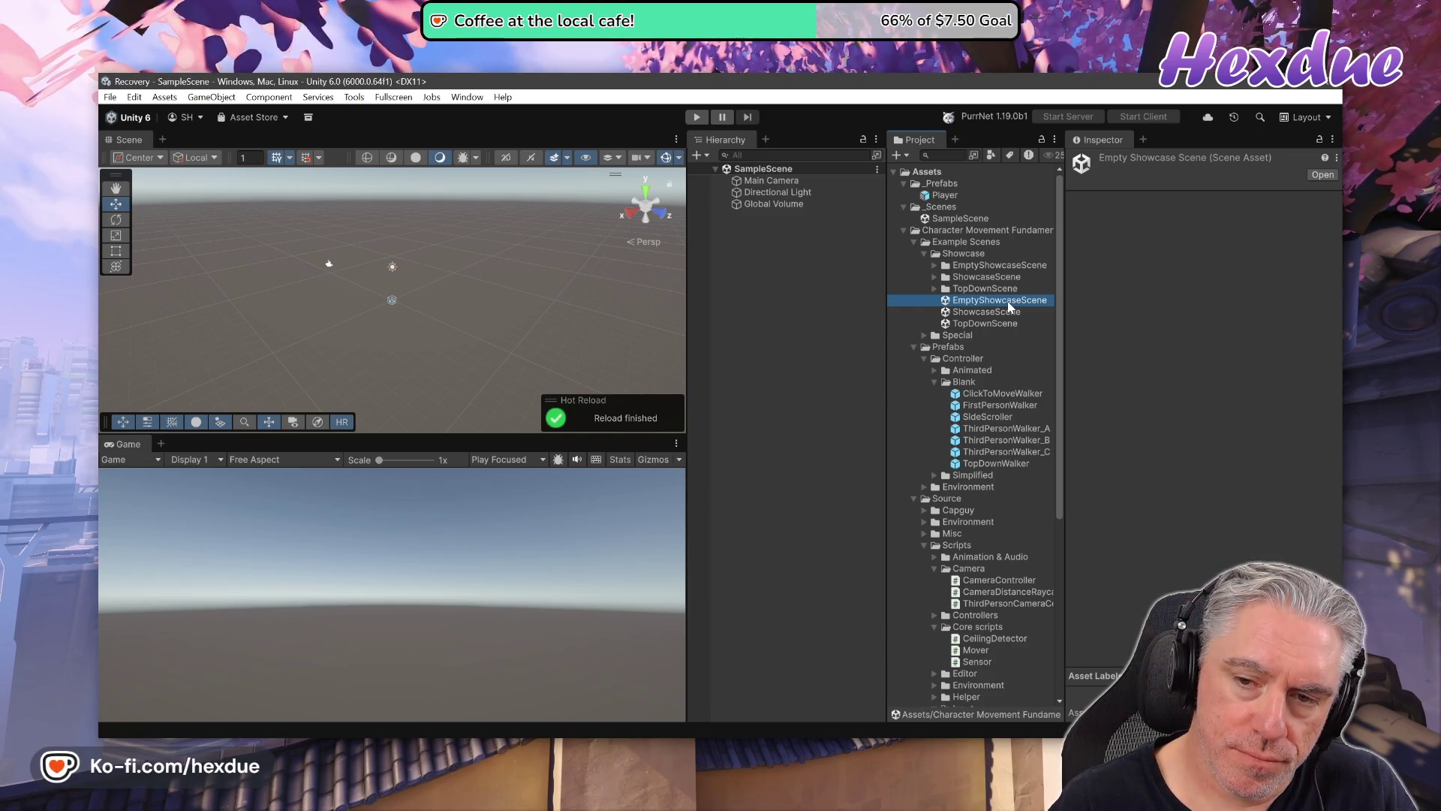
pyautogui.hotkey('ctrl', 'd')
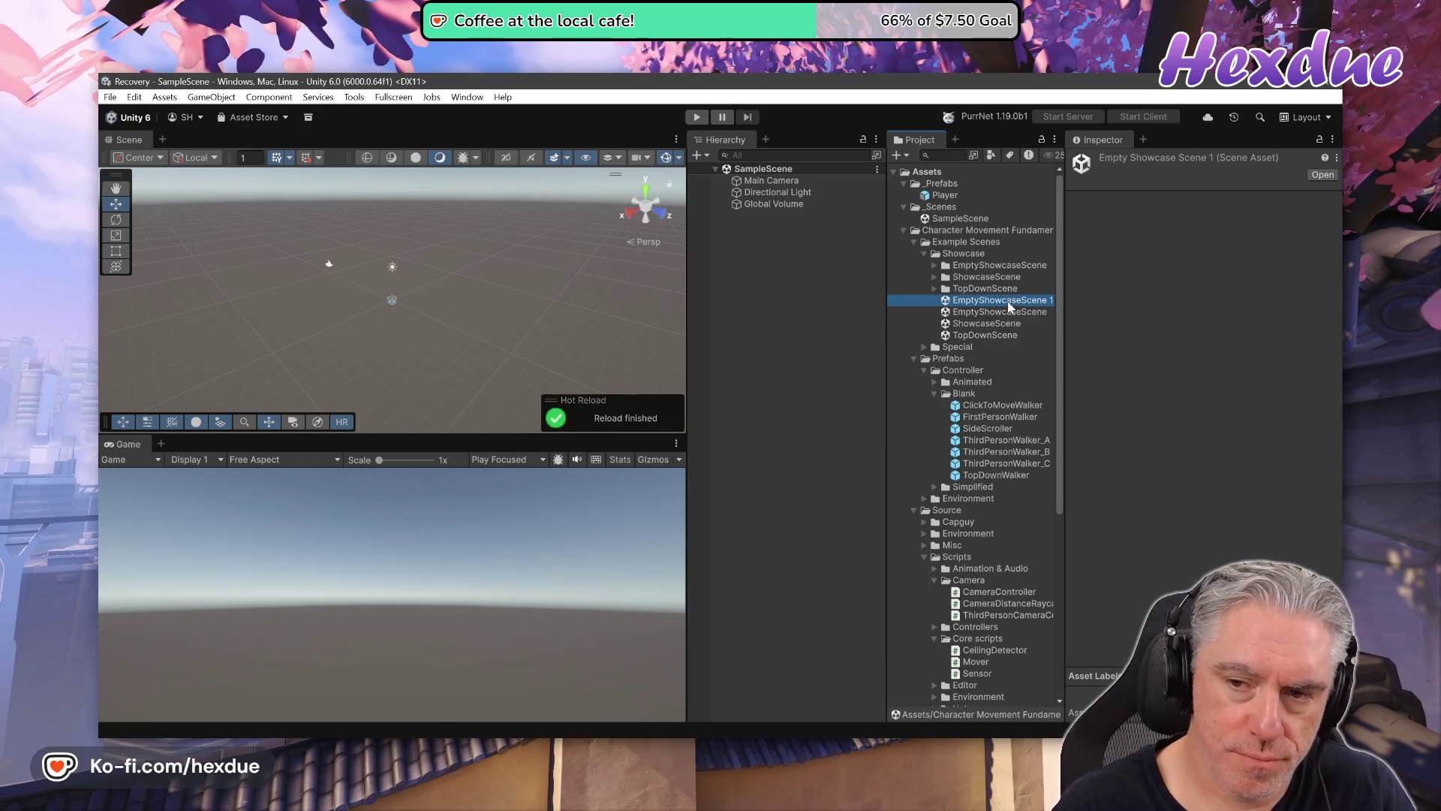
pyautogui.press('F2')
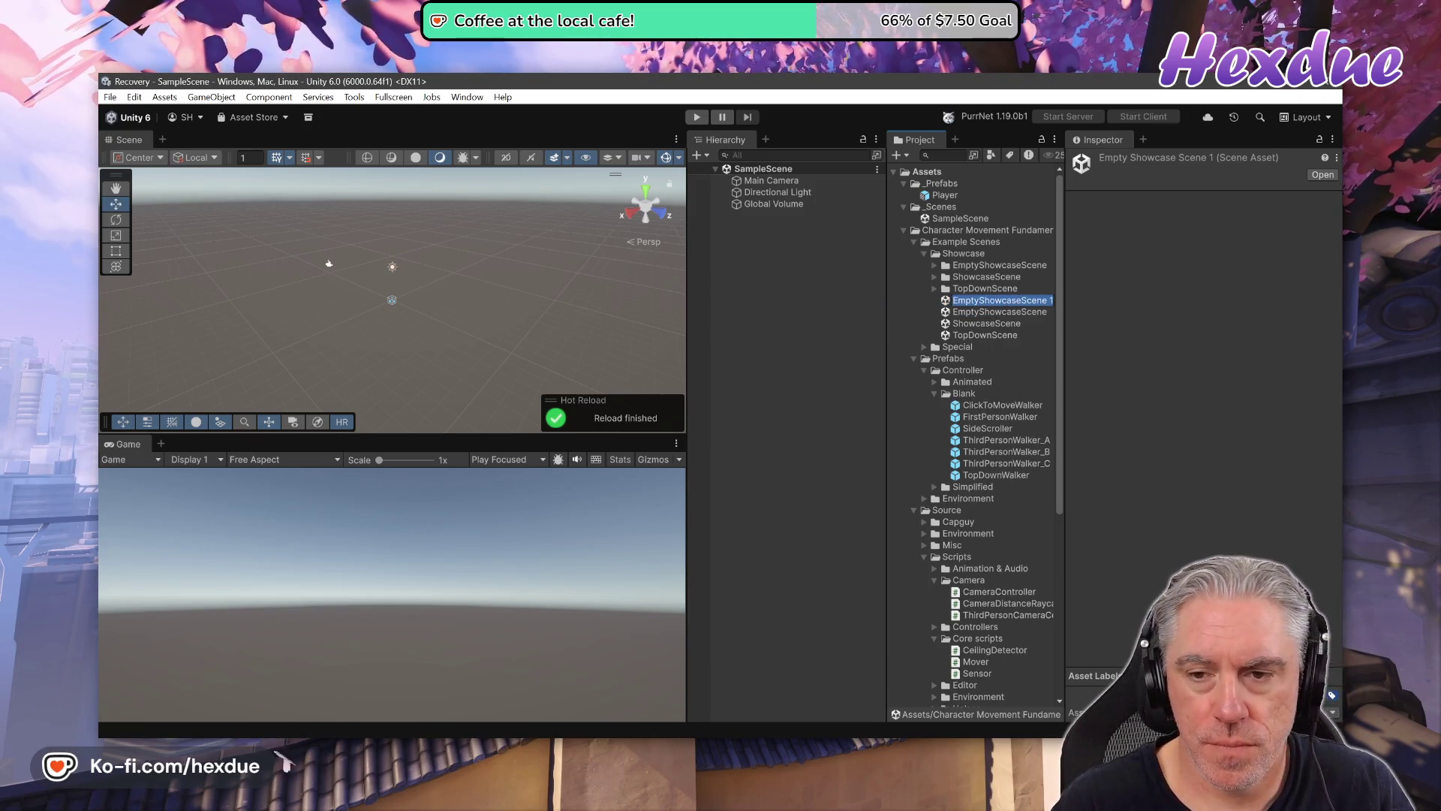
pyautogui.write('Test')
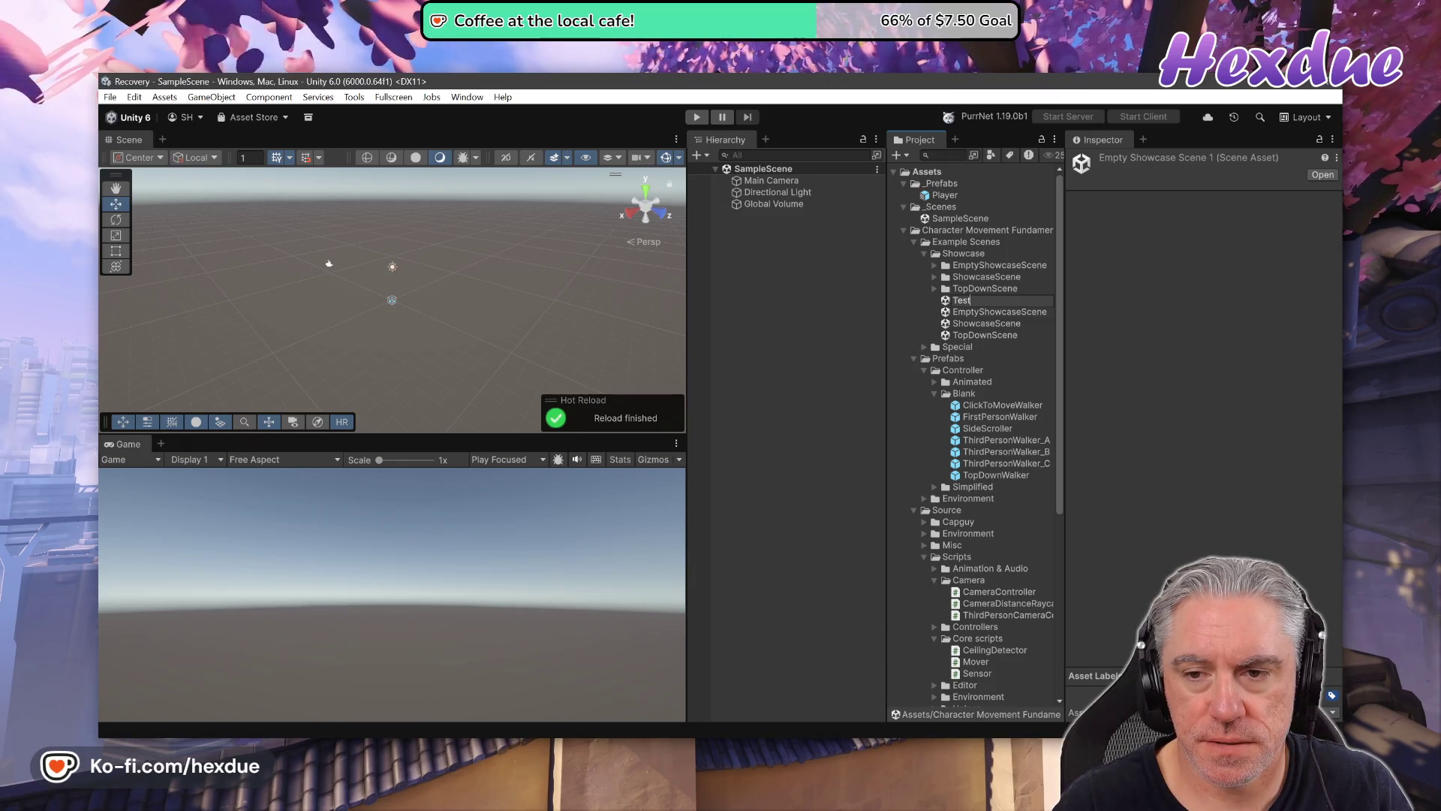
pyautogui.press('Return')
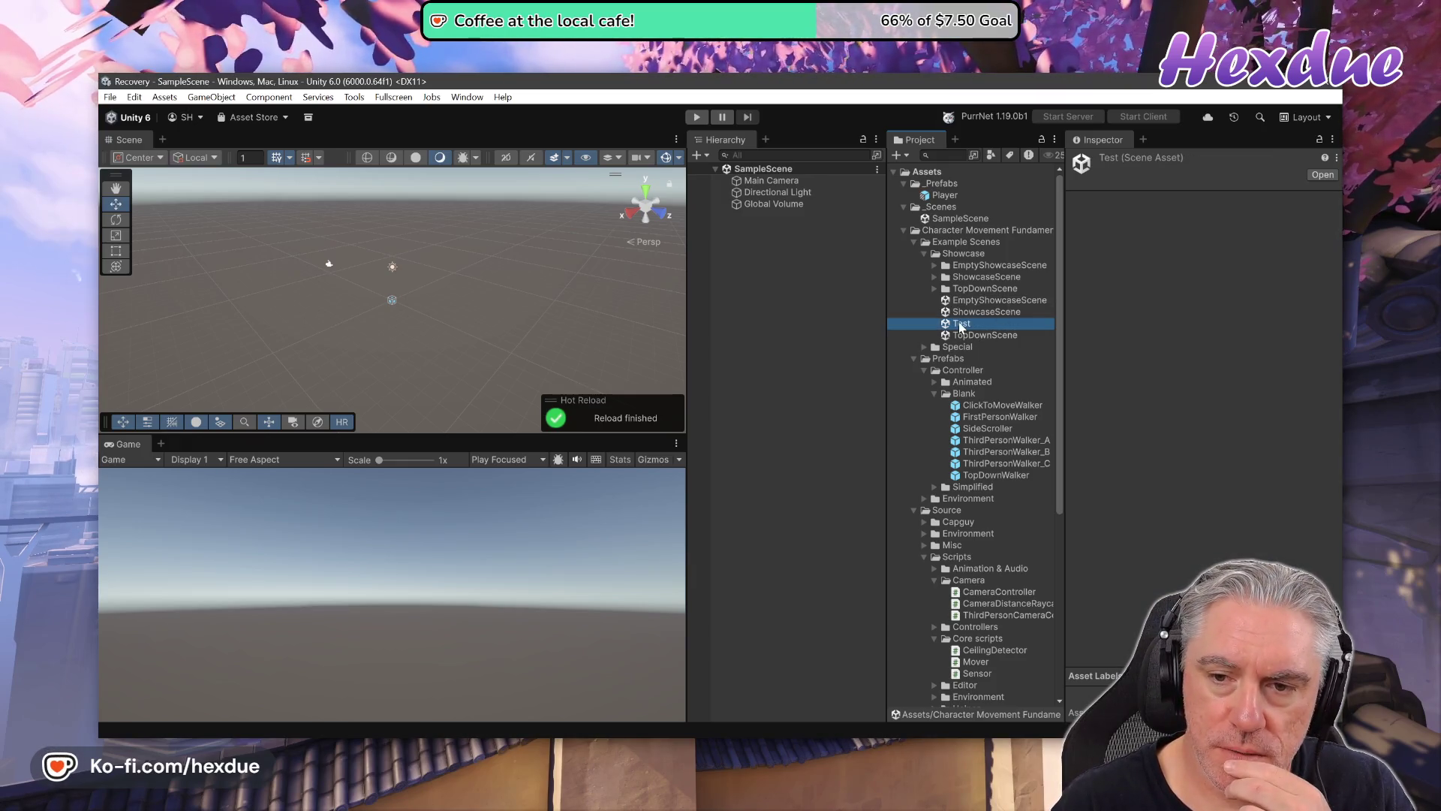
pyautogui.moveTo(961, 327)
pyautogui.mouseDown()
pyautogui.moveTo(1025, 206)
pyautogui.moveTo(946, 215)
pyautogui.mouseUp()
# Open the Test scene, drop the Player prefab into its Hierarchy, and save it.
pyautogui.doubleClick(942, 230)
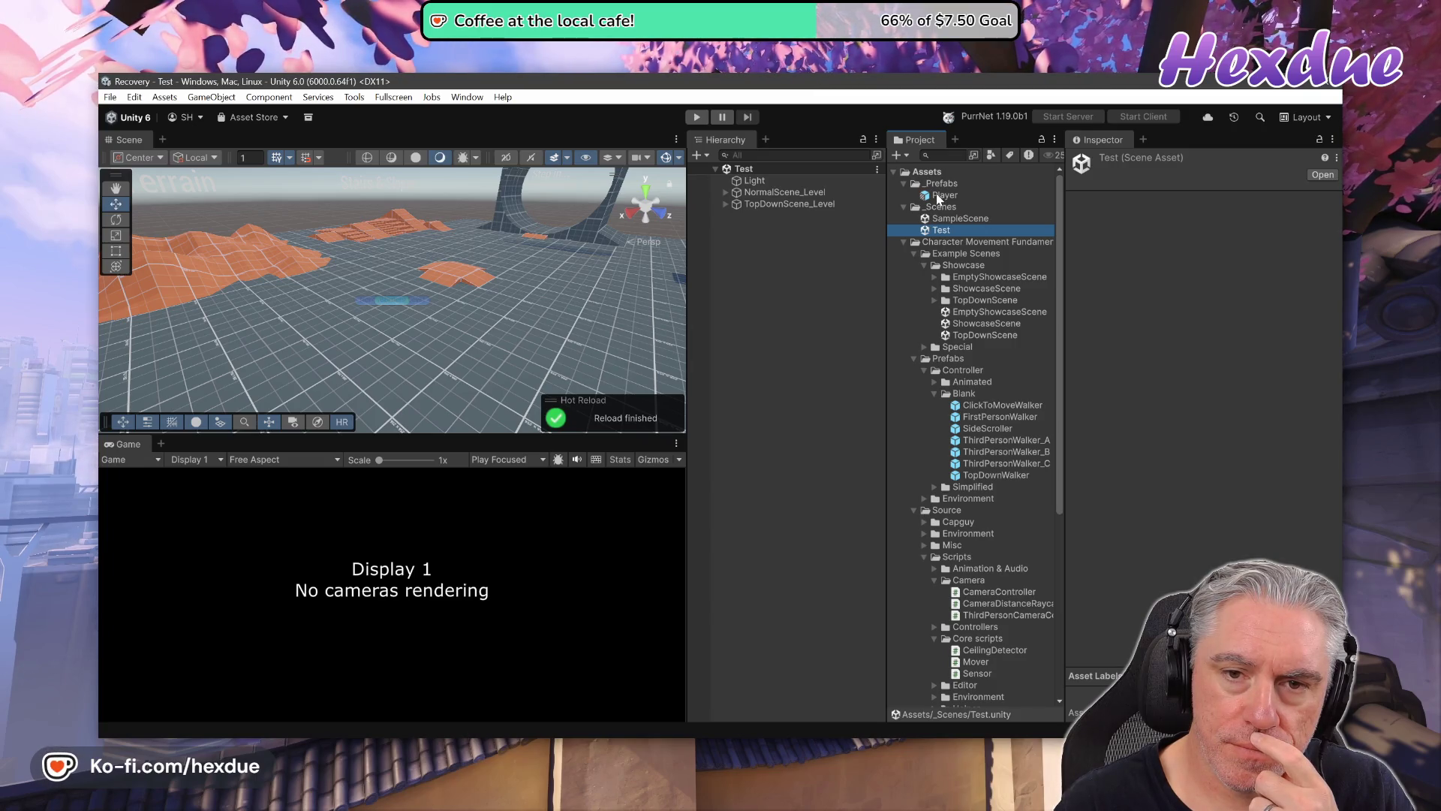
pyautogui.moveTo(936, 196); pyautogui.dragTo(783, 252)
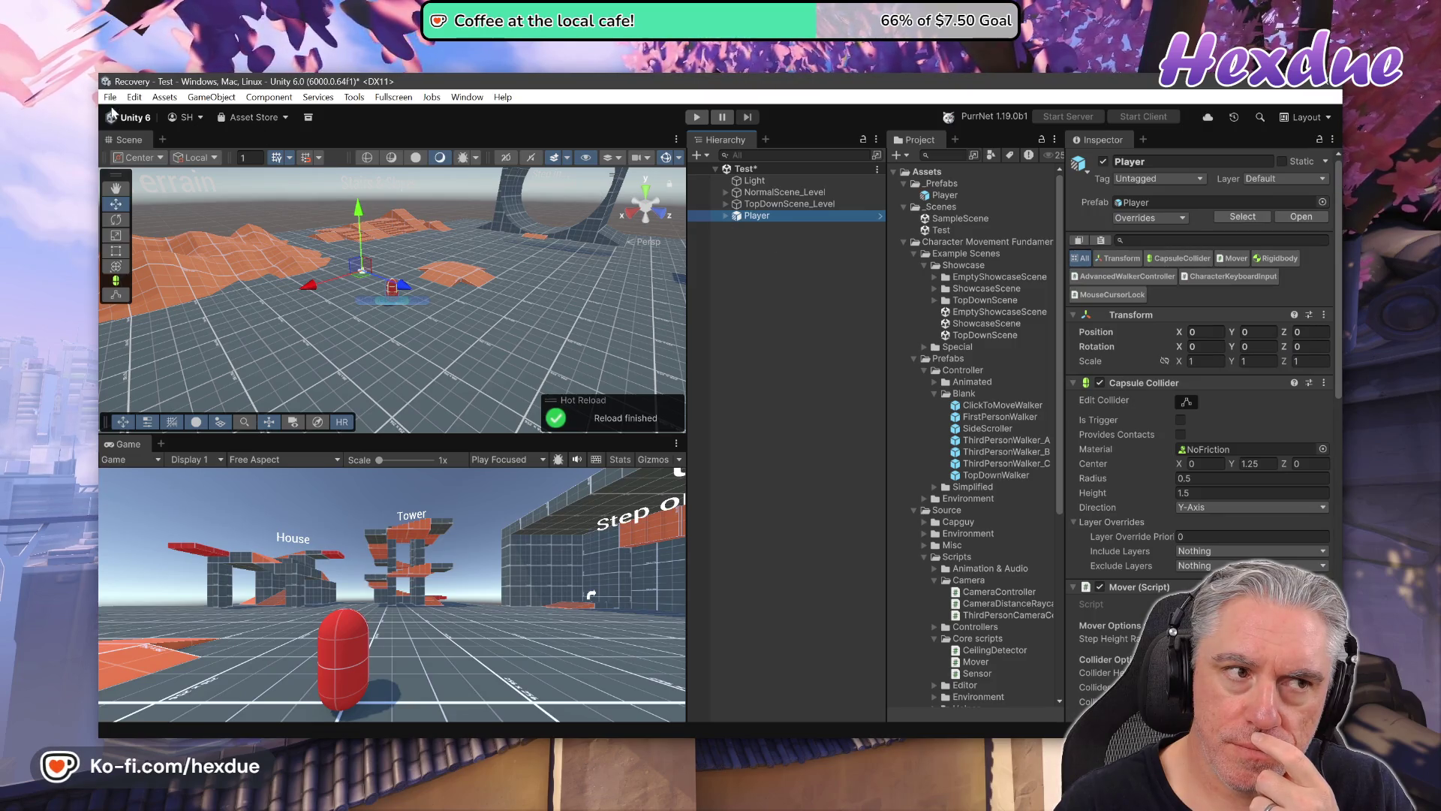
pyautogui.click(109, 97)
pyautogui.click(128, 170)
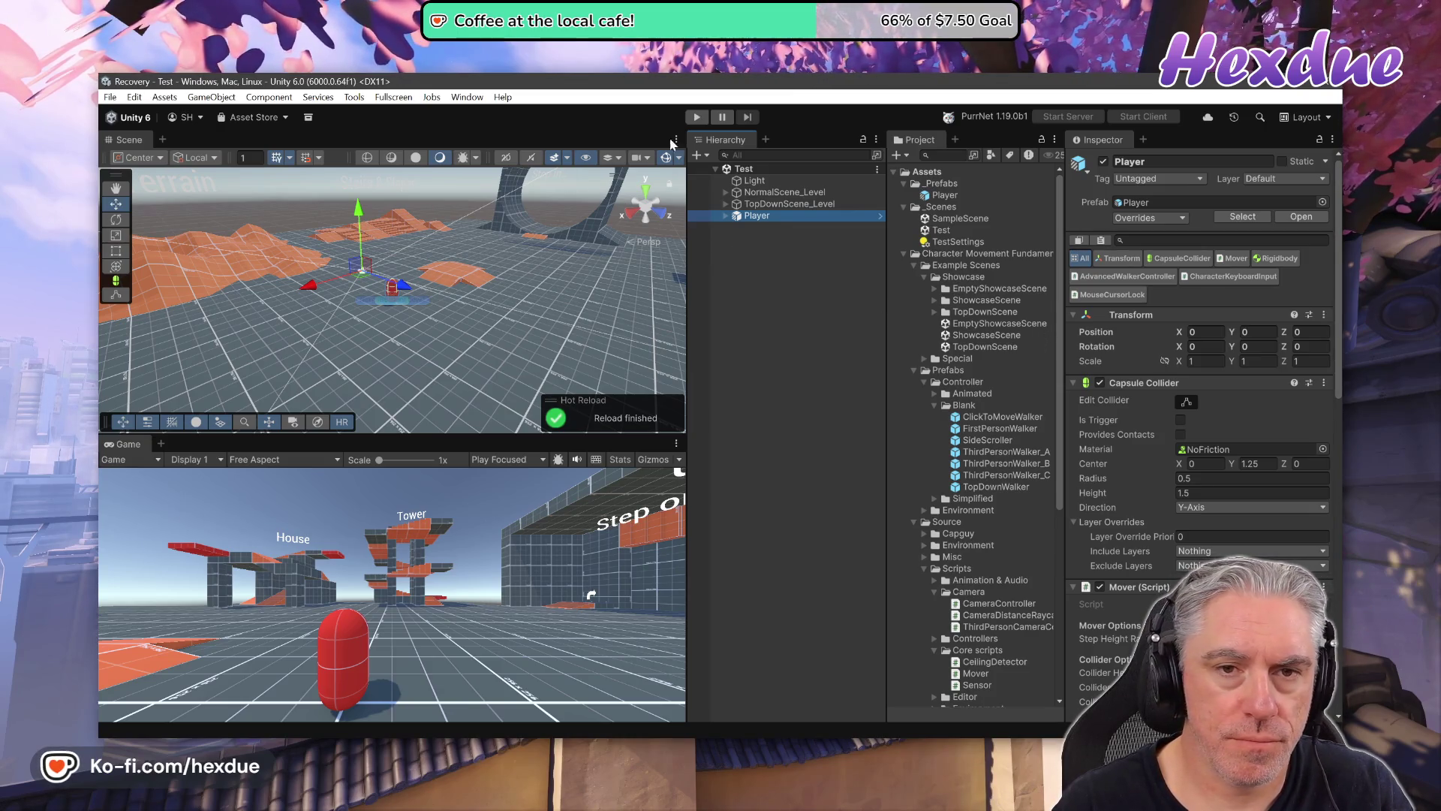
# Play the Test scene, walk the Player capsule toward the Tower, then leave full-window view.
pyautogui.click(697, 118)
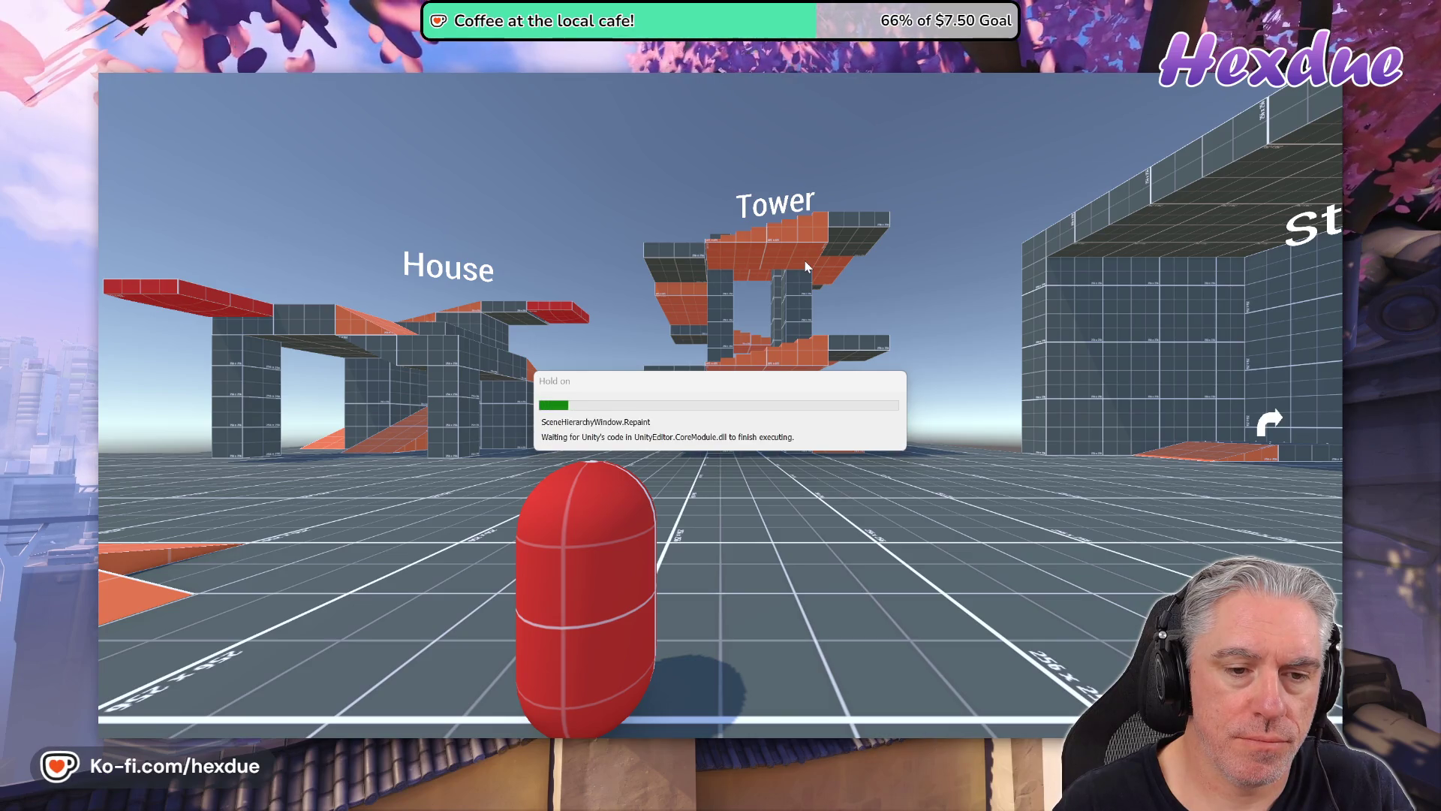
pyautogui.press('w')
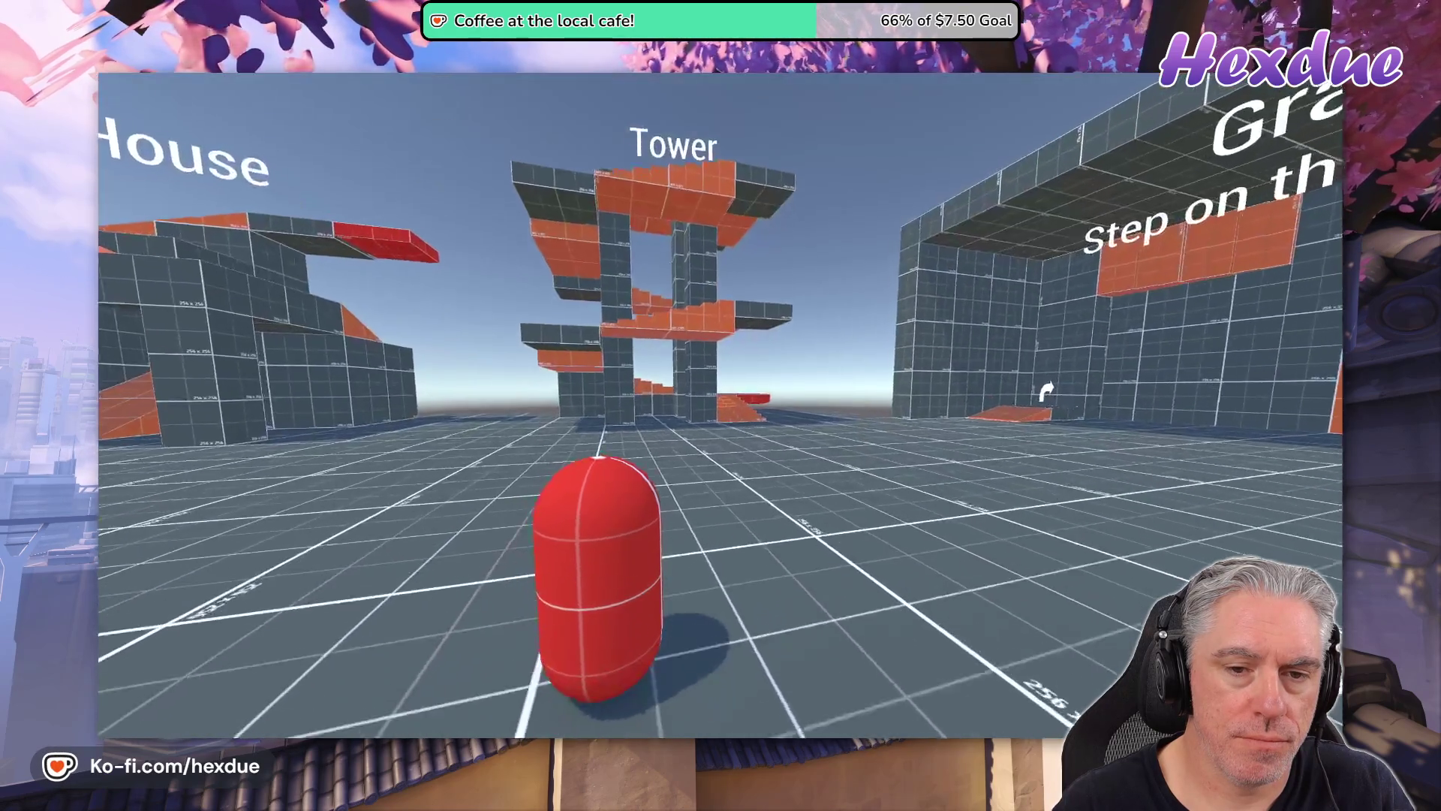
pyautogui.press('w')
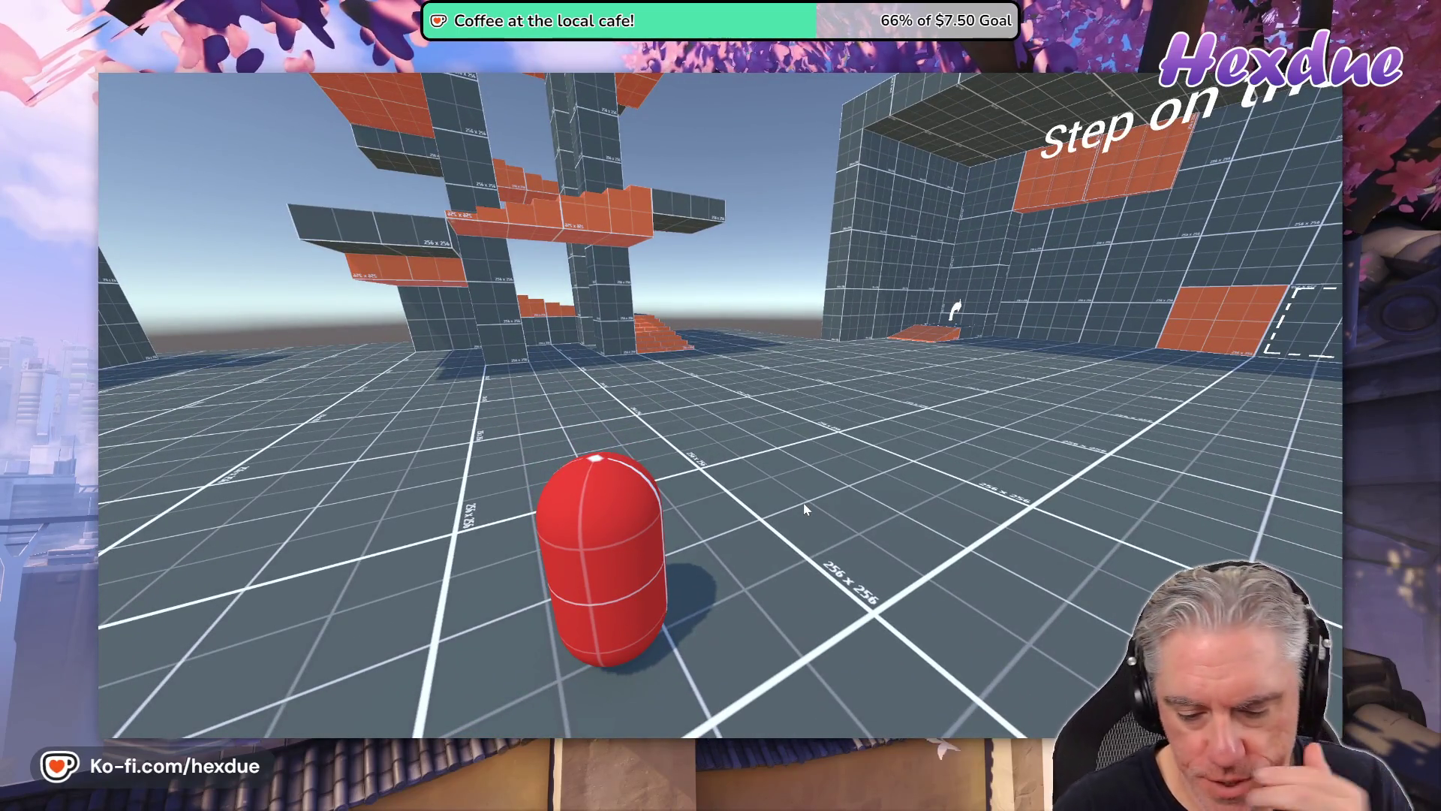
pyautogui.press('F11')
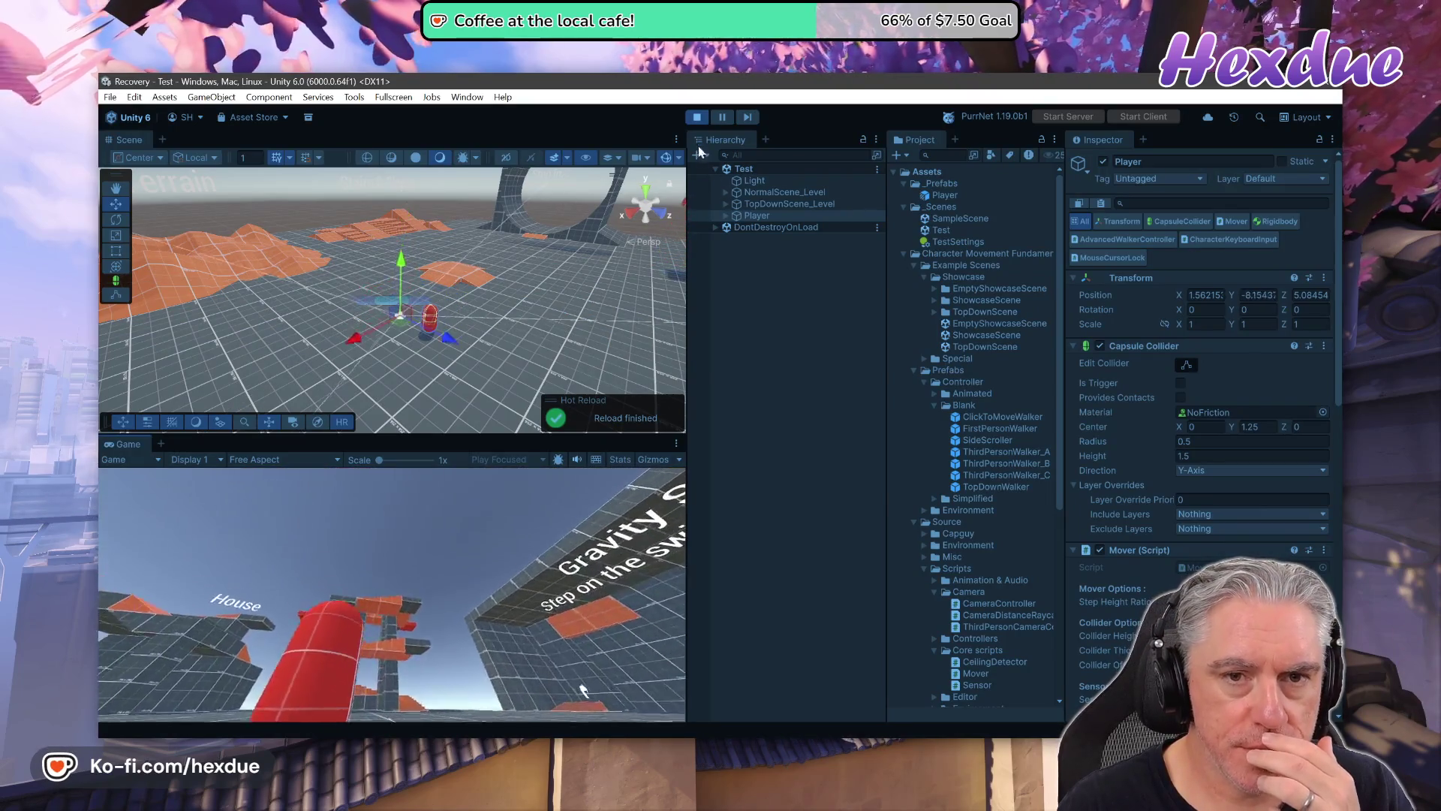
# Stop Play mode and run git status again in the VS Code terminal.
pyautogui.click(698, 117)
pyautogui.hotkey('alt', 'Tab')
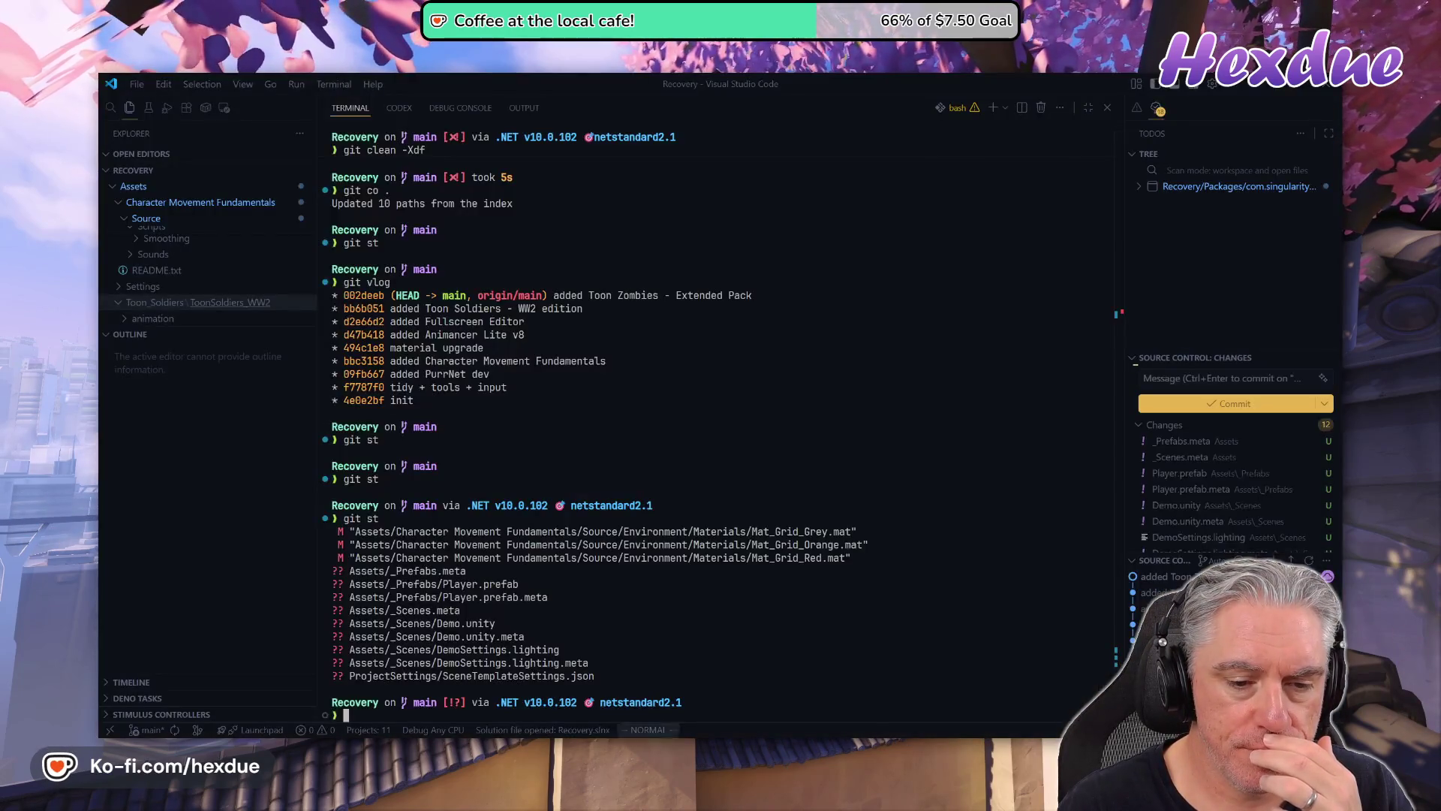
pyautogui.press('Return')
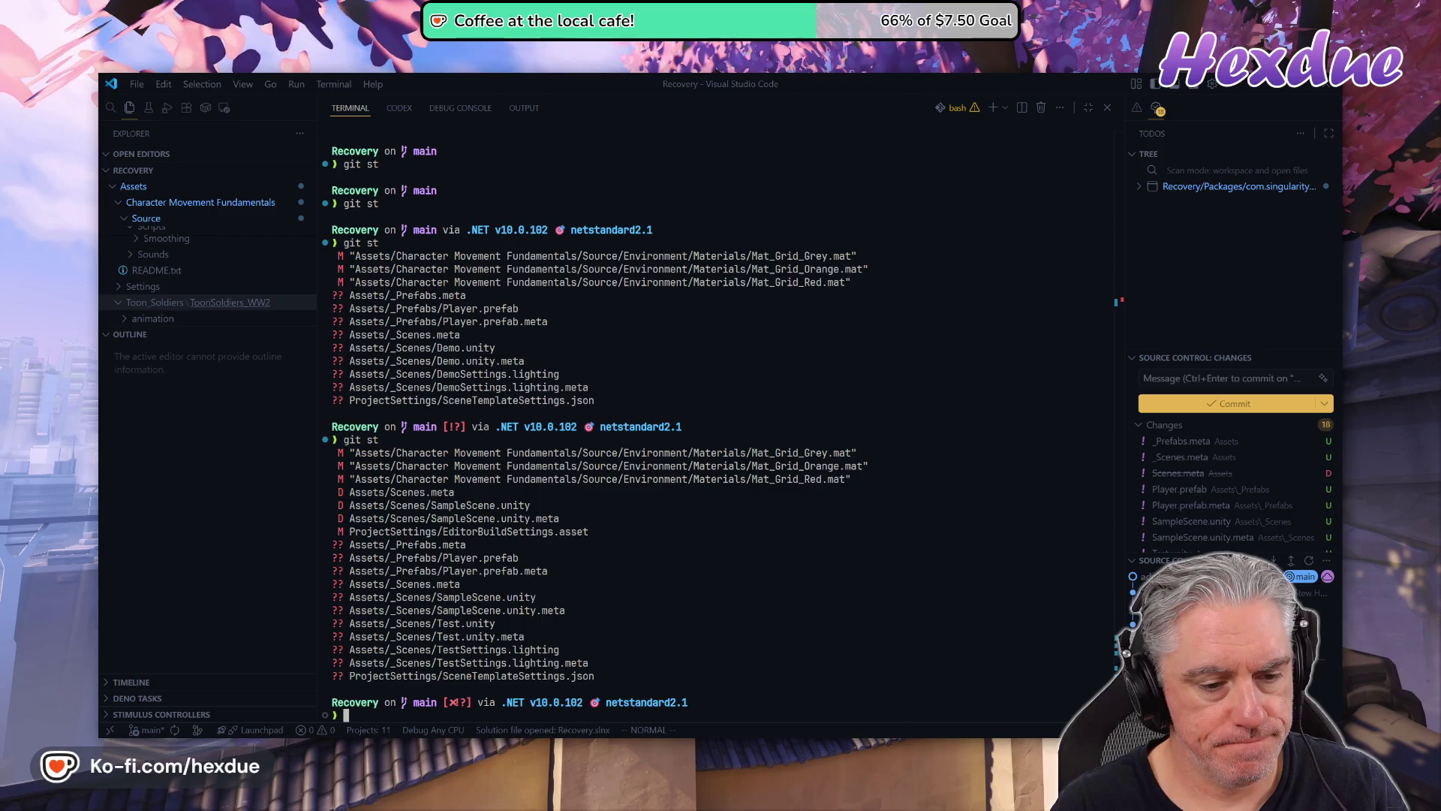
# Stage all changed project files with git add.
pyautogui.write('git cam')
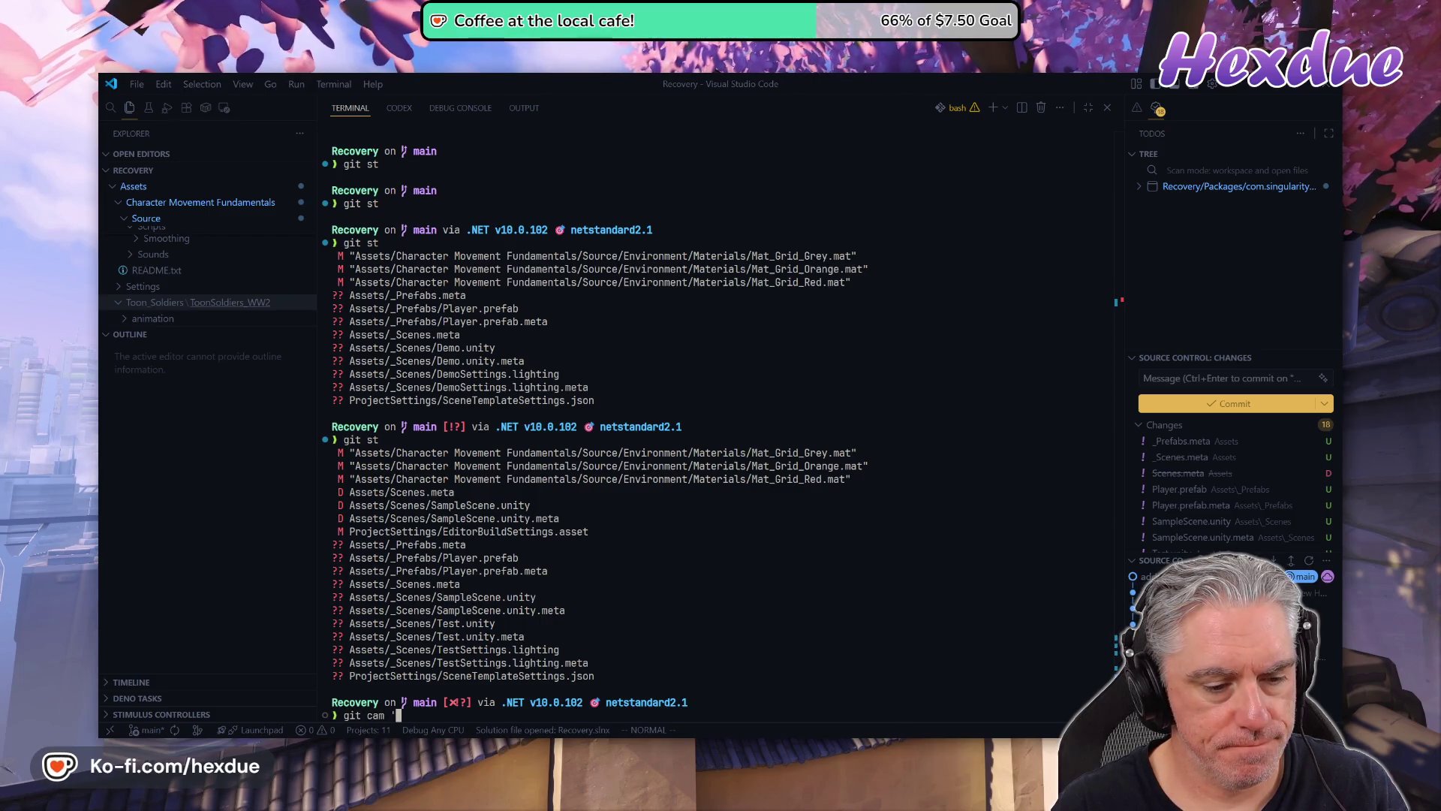
pyautogui.press('BackSpace')
pyautogui.press('BackSpace')
pyautogui.press('BackSpace')
pyautogui.write('.')
pyautogui.press('Return')
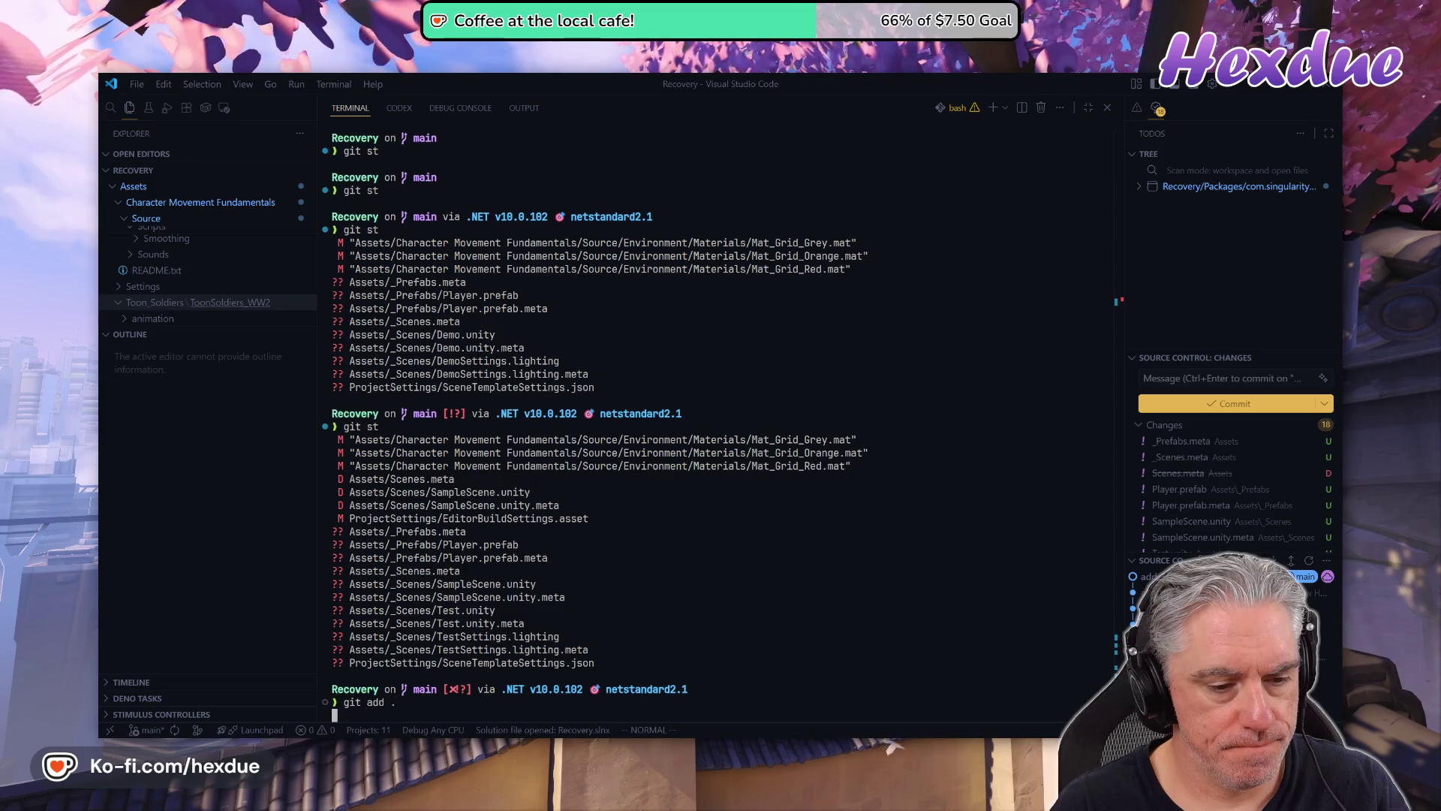
# Commit the staged changes with the message 'Test scene with Player prefab'.
pyautogui.write("git cam 'Test scene")
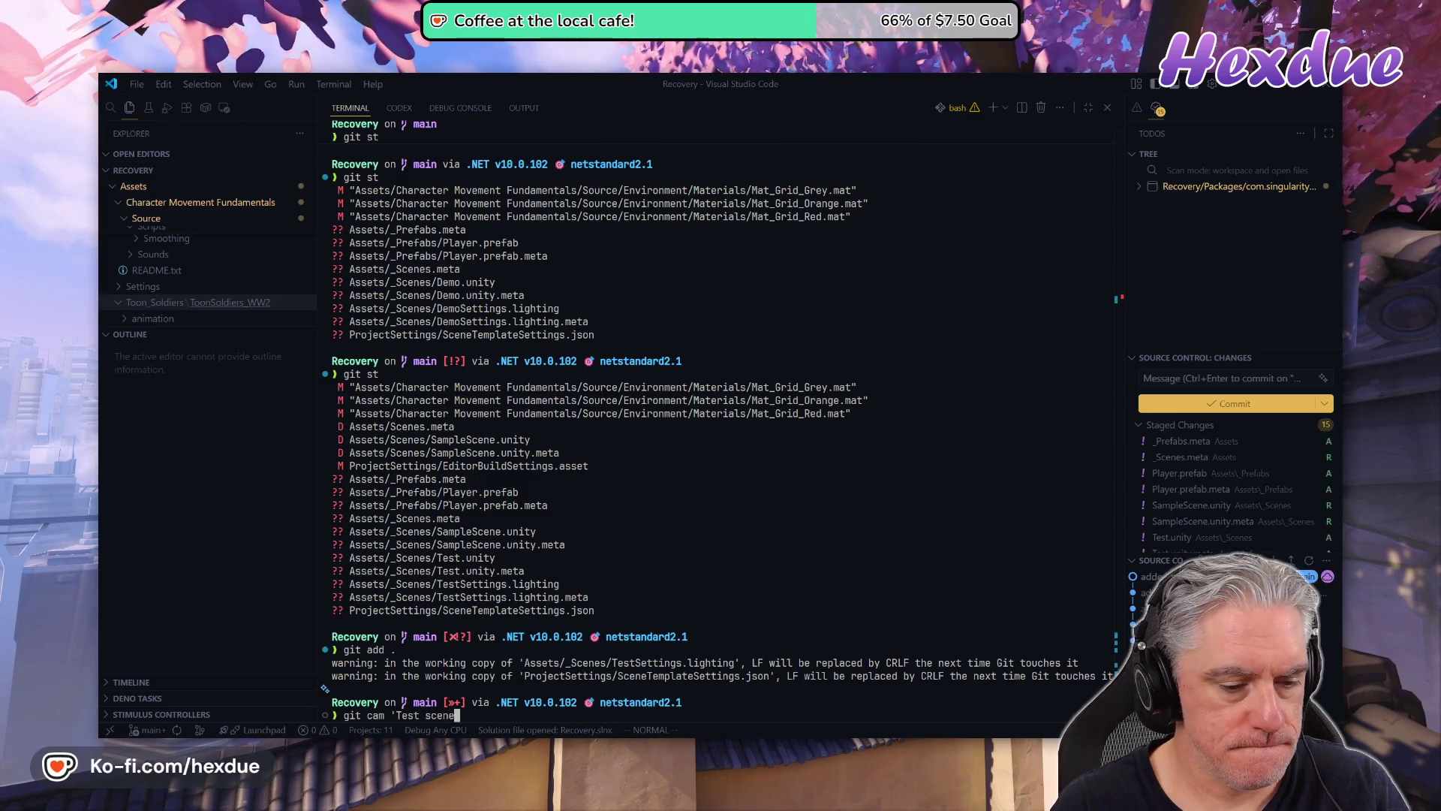
pyautogui.write(' with Player')
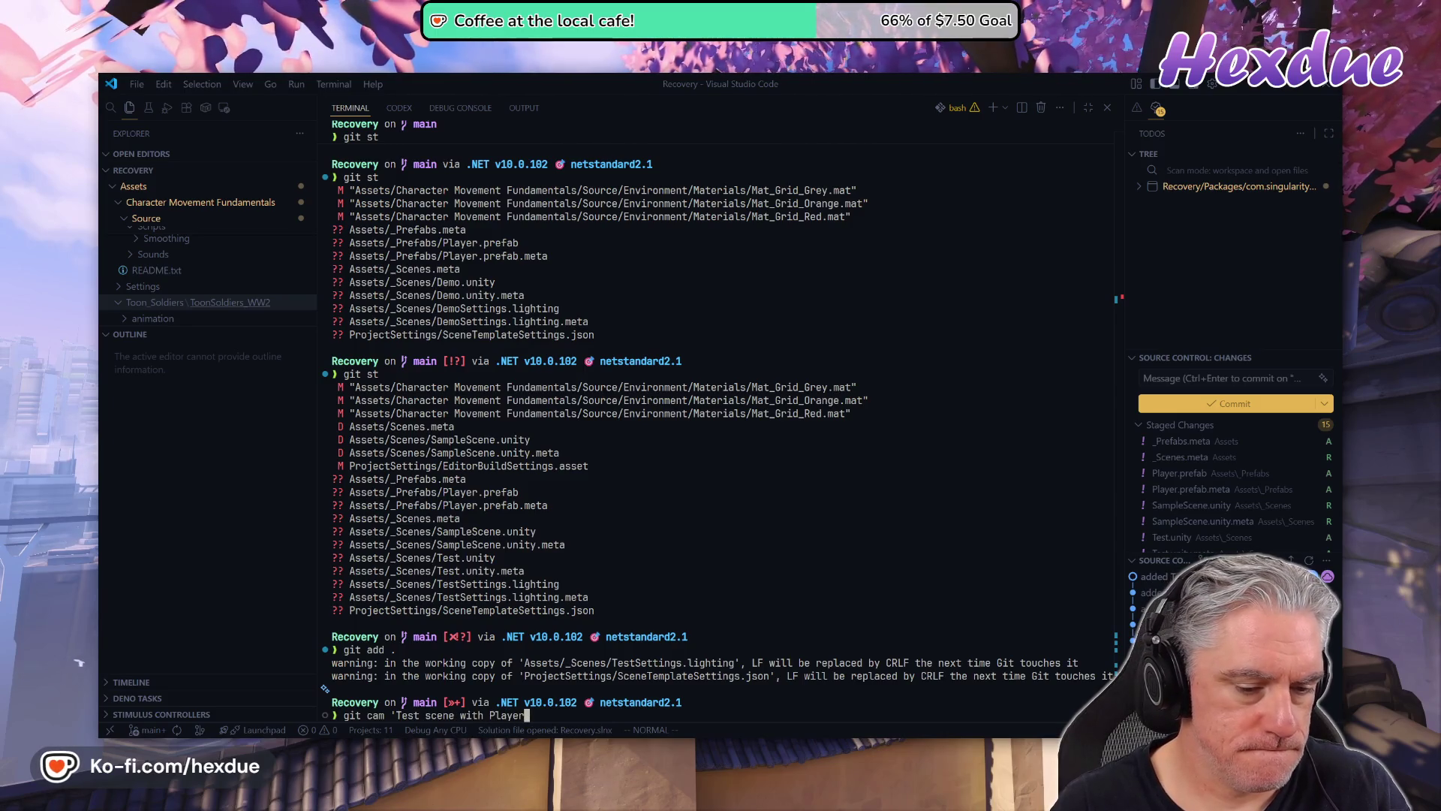
pyautogui.write(" prefab'")
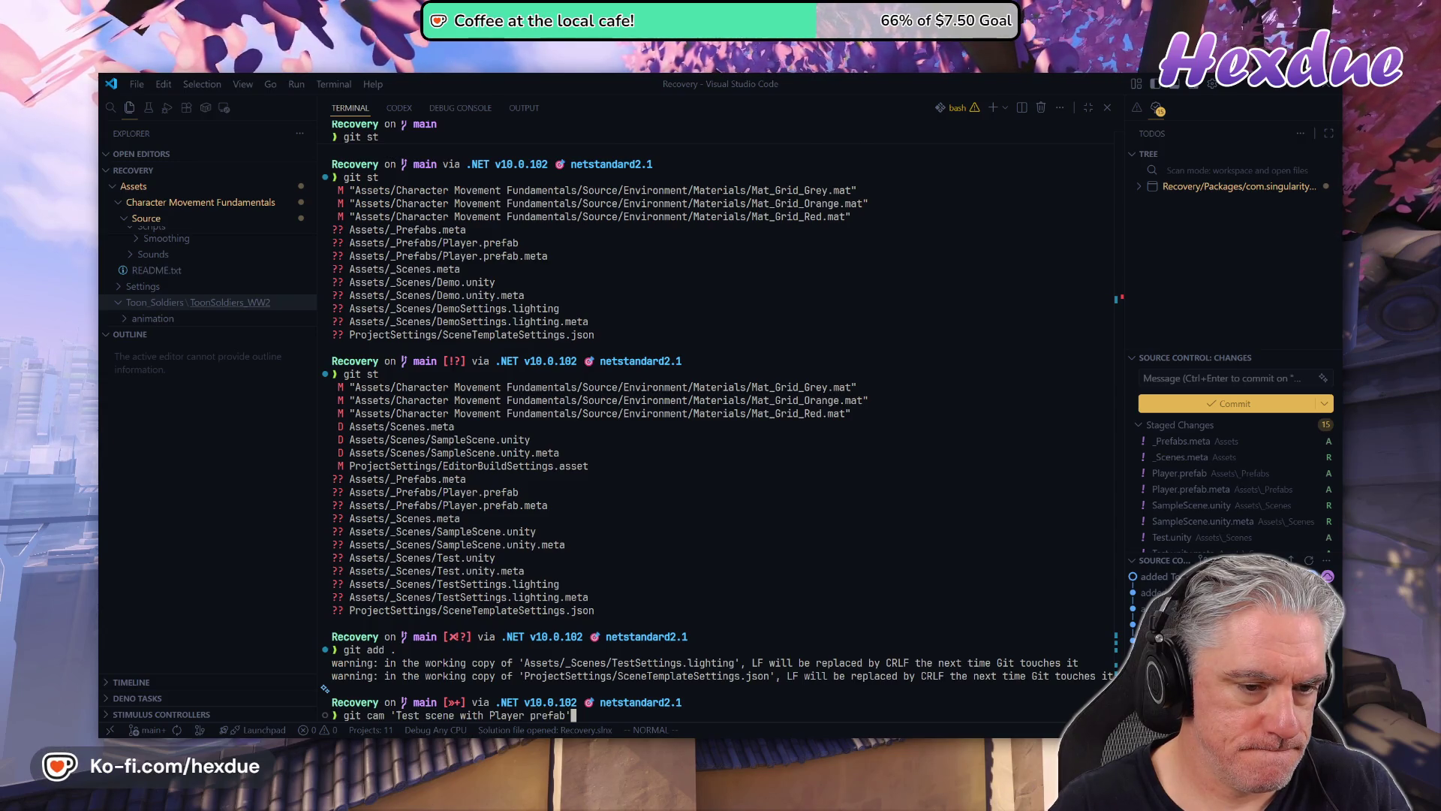
pyautogui.press('Return')
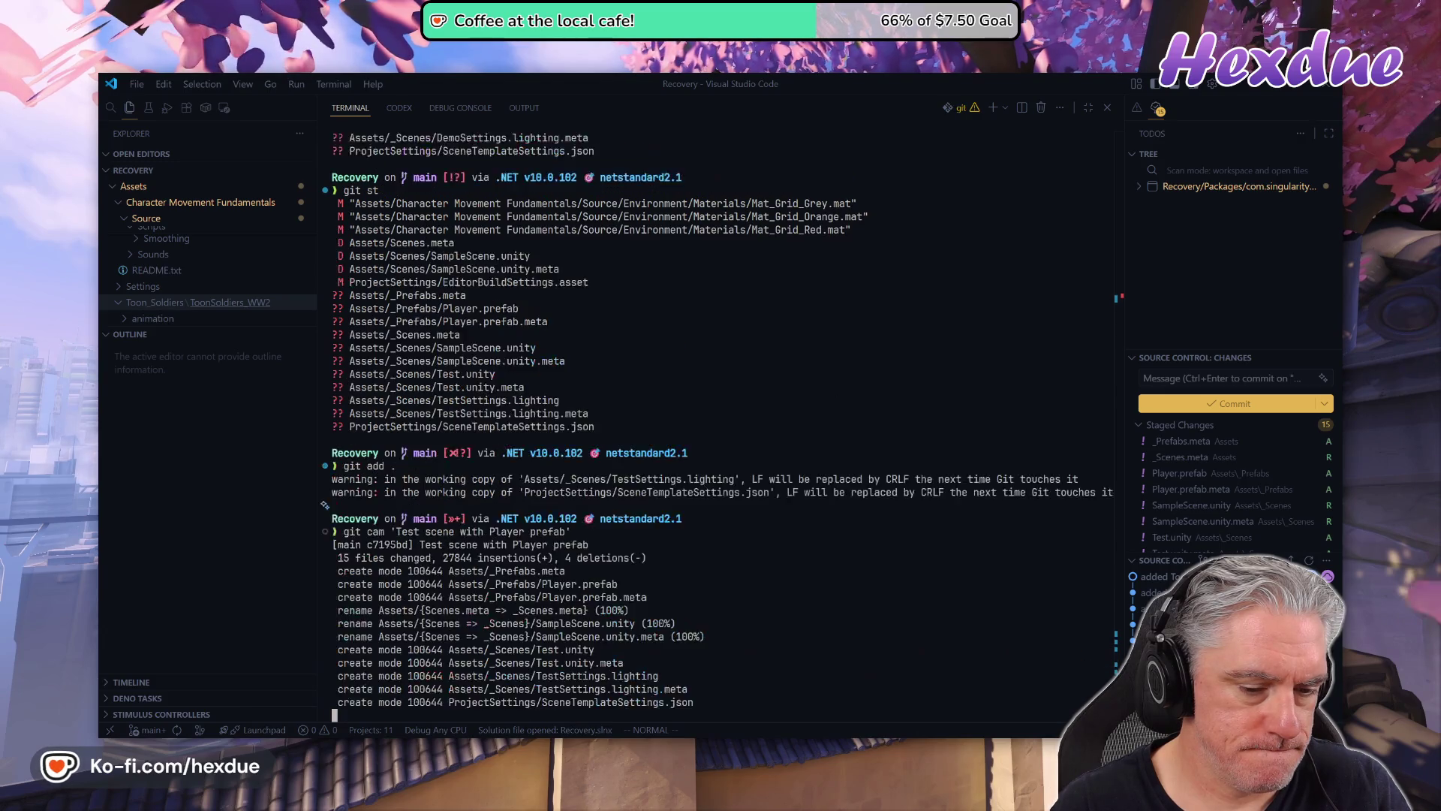
# Check git status after committing, then git push to update remote main to c7195bd.
pyautogui.write('git st')
pyautogui.press('Return')
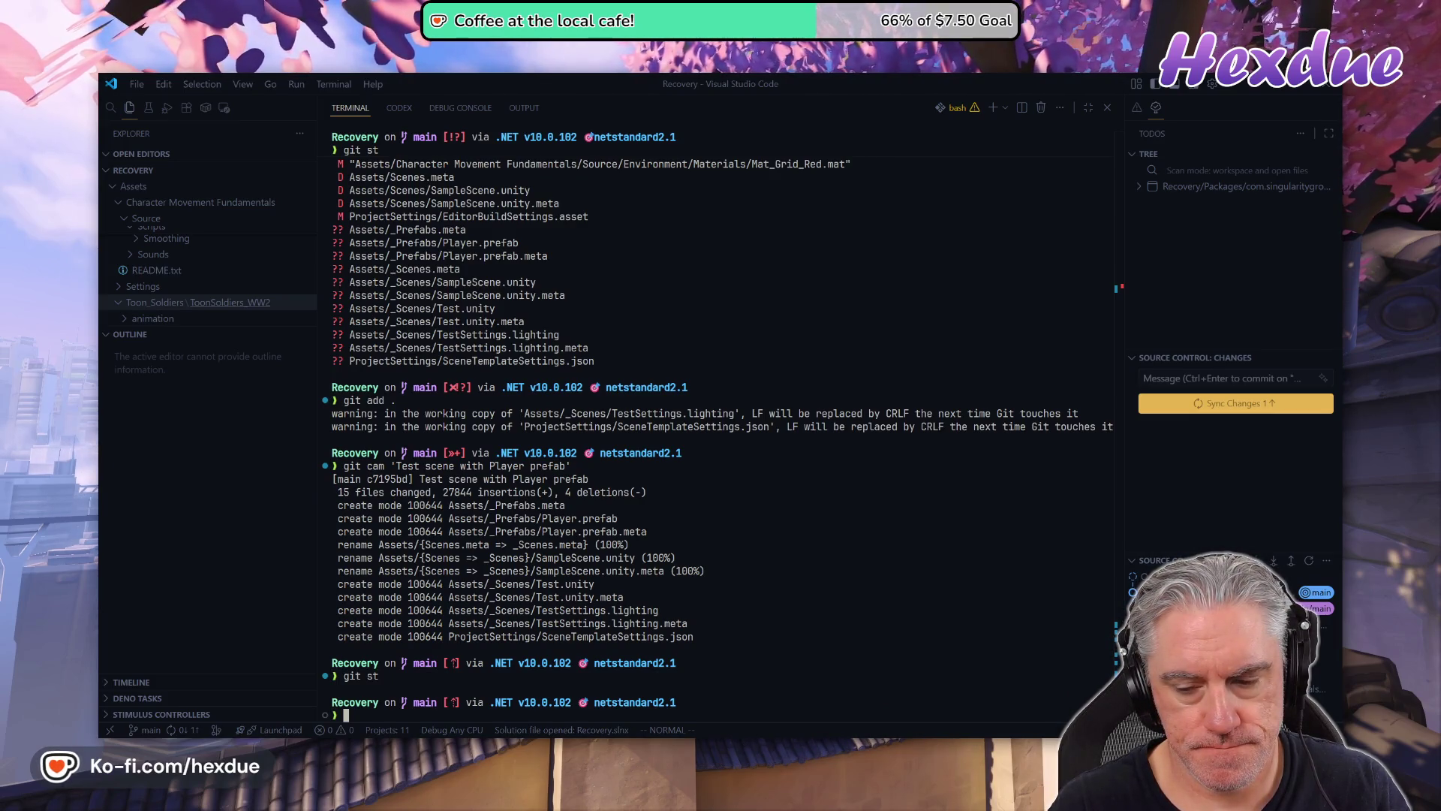
pyautogui.write('git push')
pyautogui.press('Return')
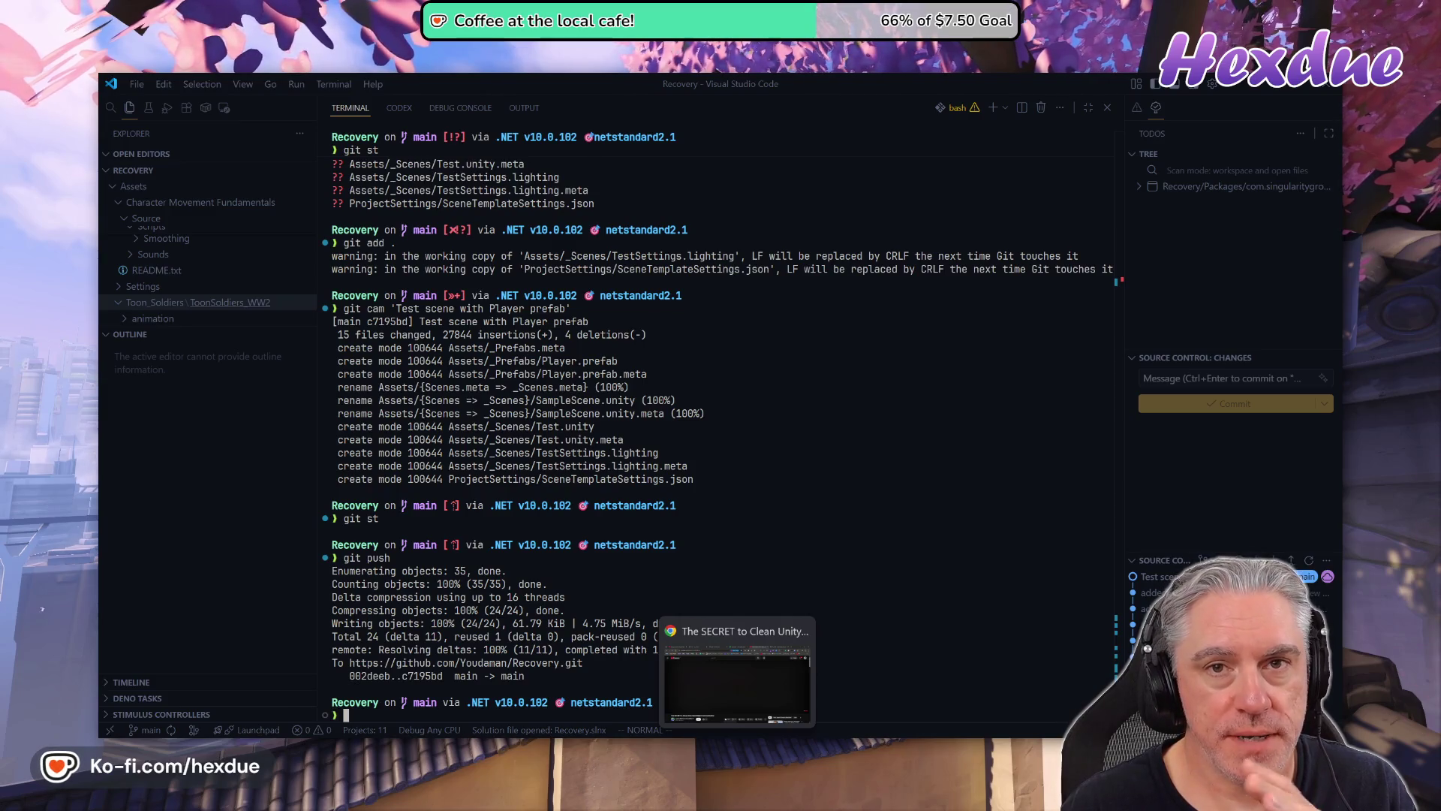
# Look over the YouTube video on clean GameObject communication, then return to the Unity window.
pyautogui.click(733, 750)
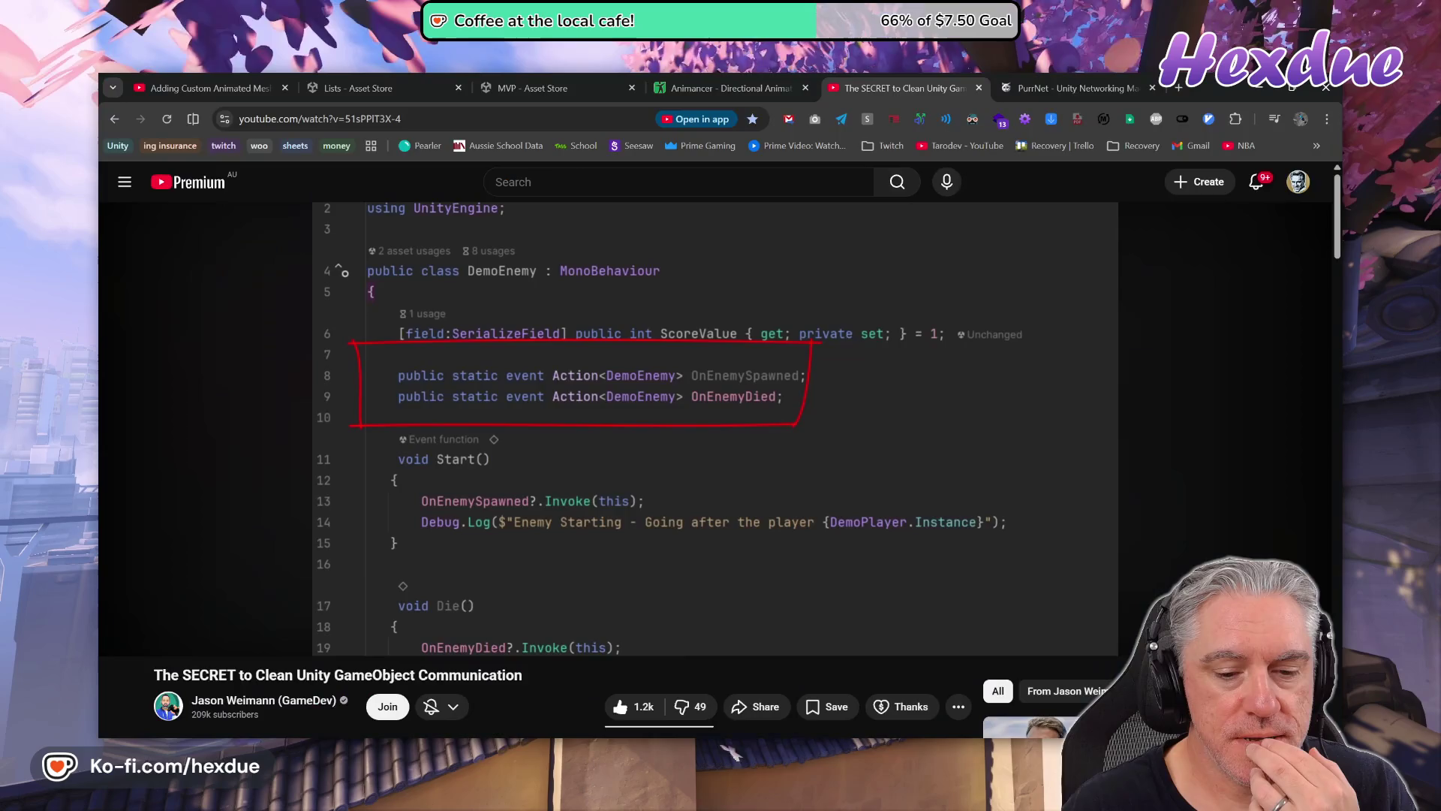
pyautogui.moveTo(802, 796)
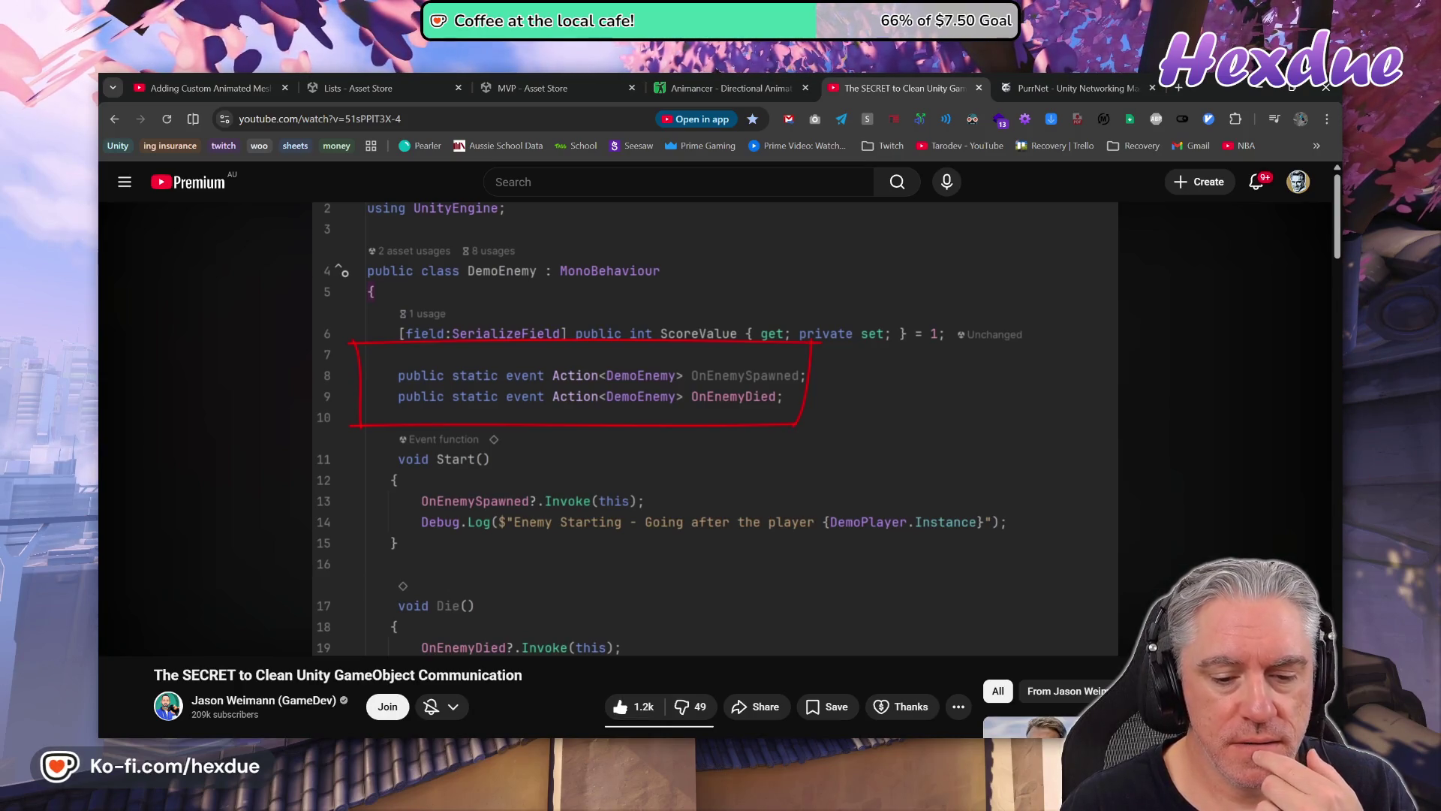
pyautogui.moveTo(706, 740)
pyautogui.click(706, 684)
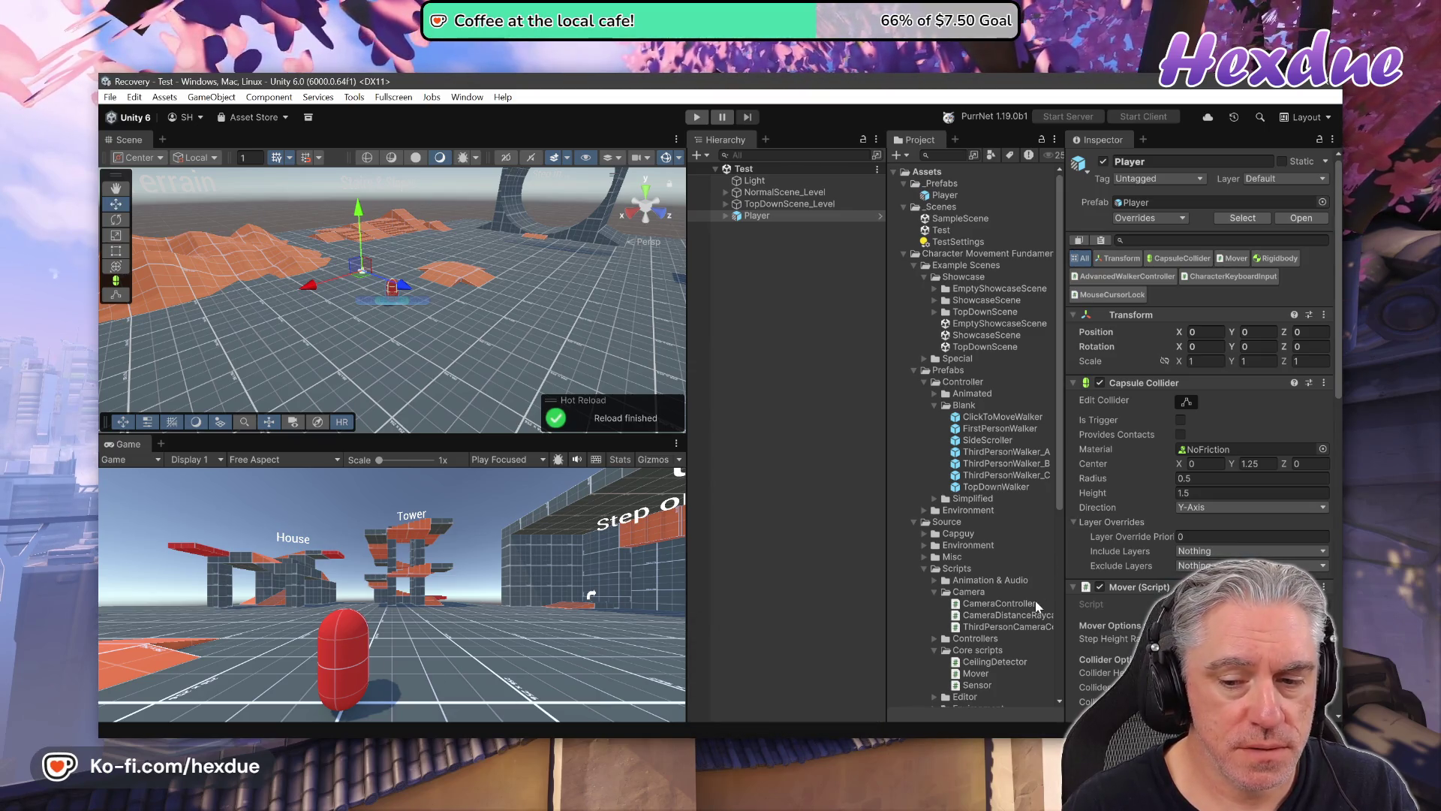
# Bring up the Animancer 'Directional Animation Sets' documentation tab in the browser.
pyautogui.scroll(-10, 995, 614)
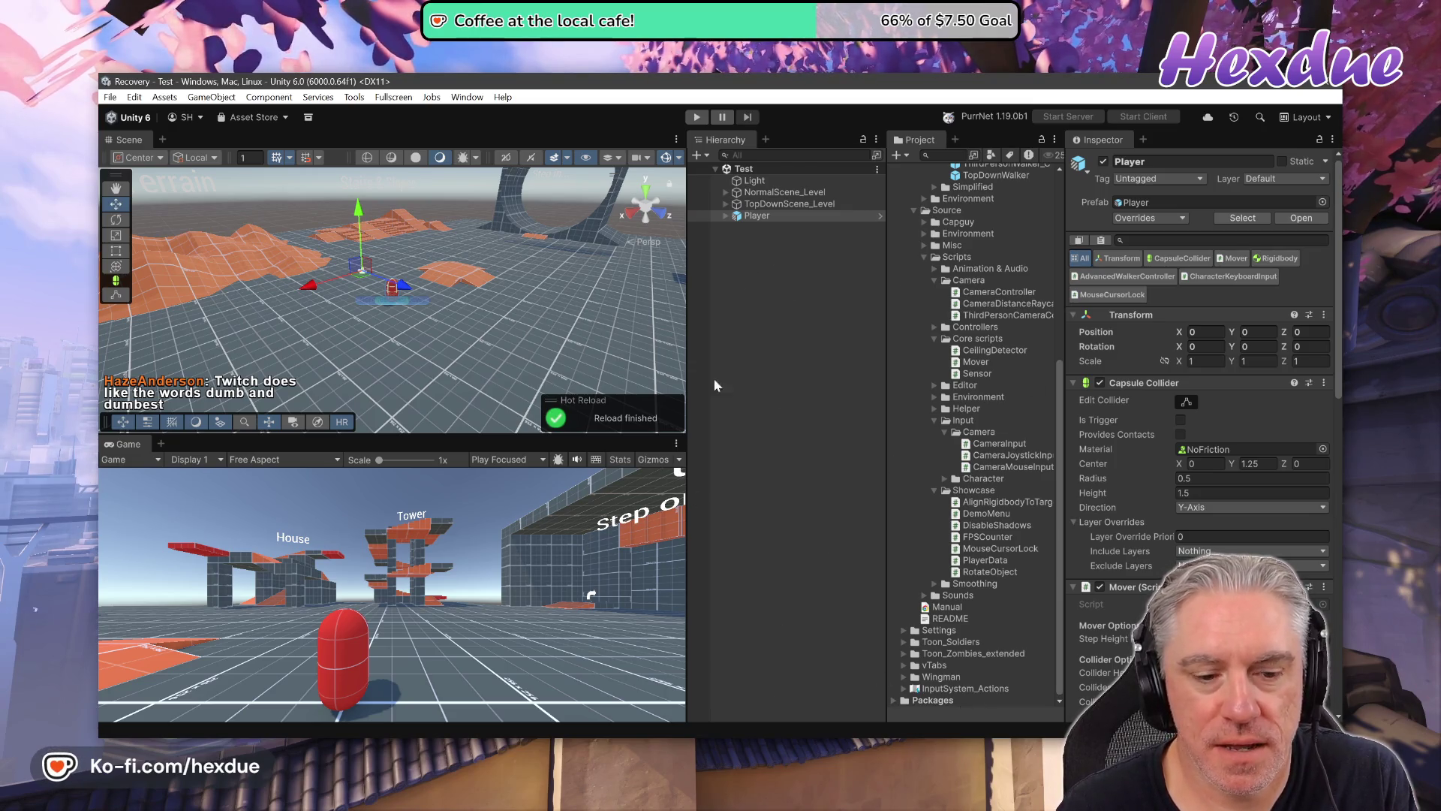
pyautogui.click(722, 756)
pyautogui.click(173, 82)
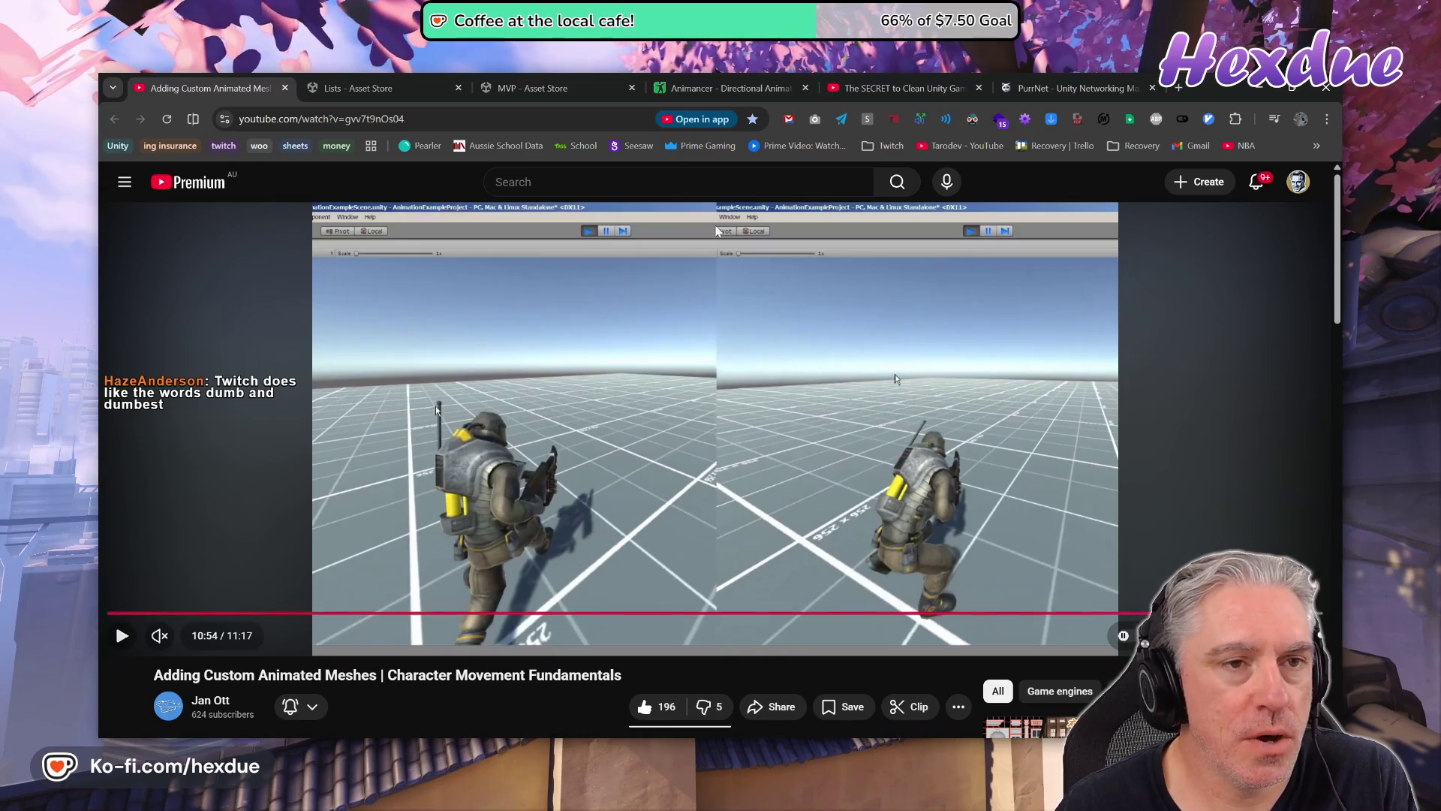
pyautogui.click(758, 91)
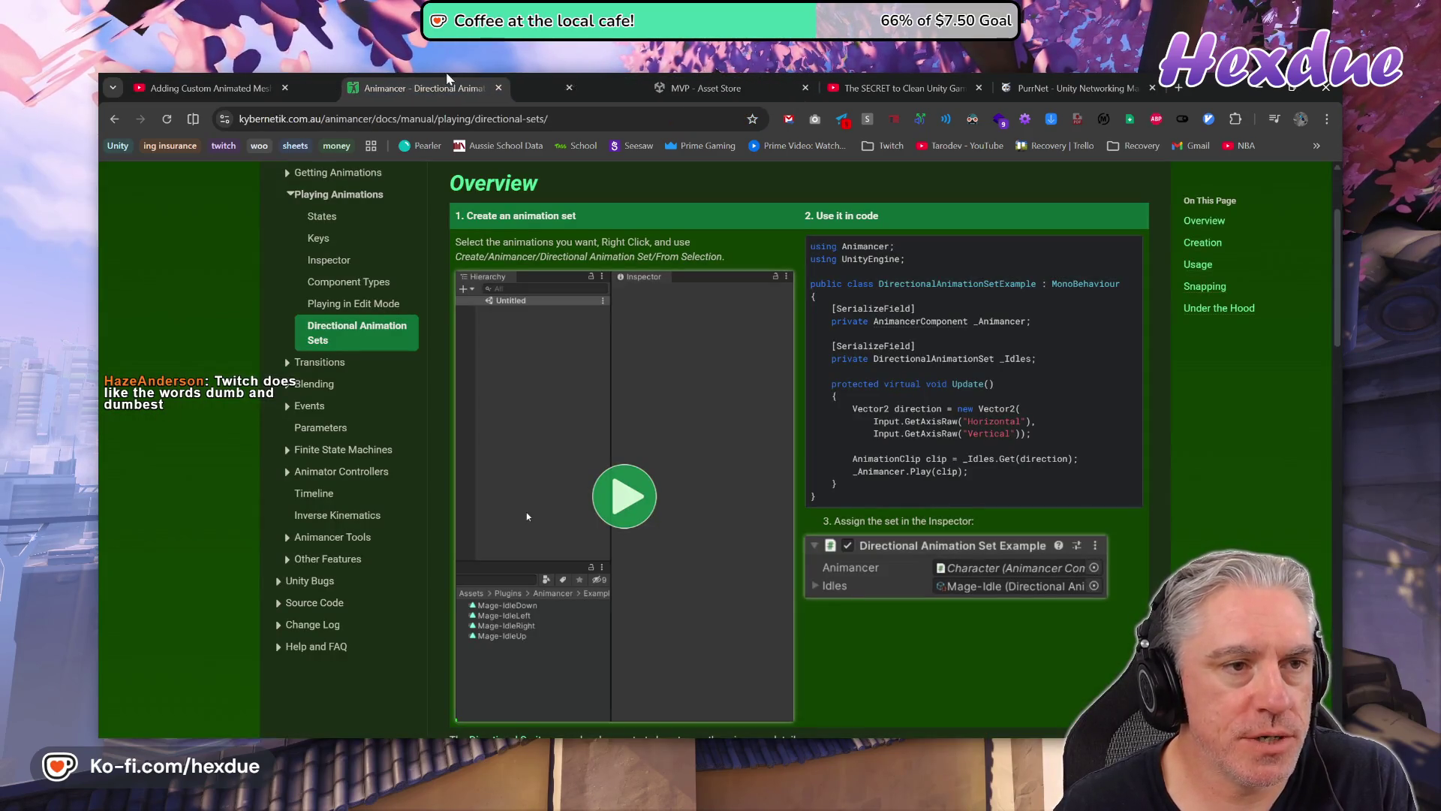